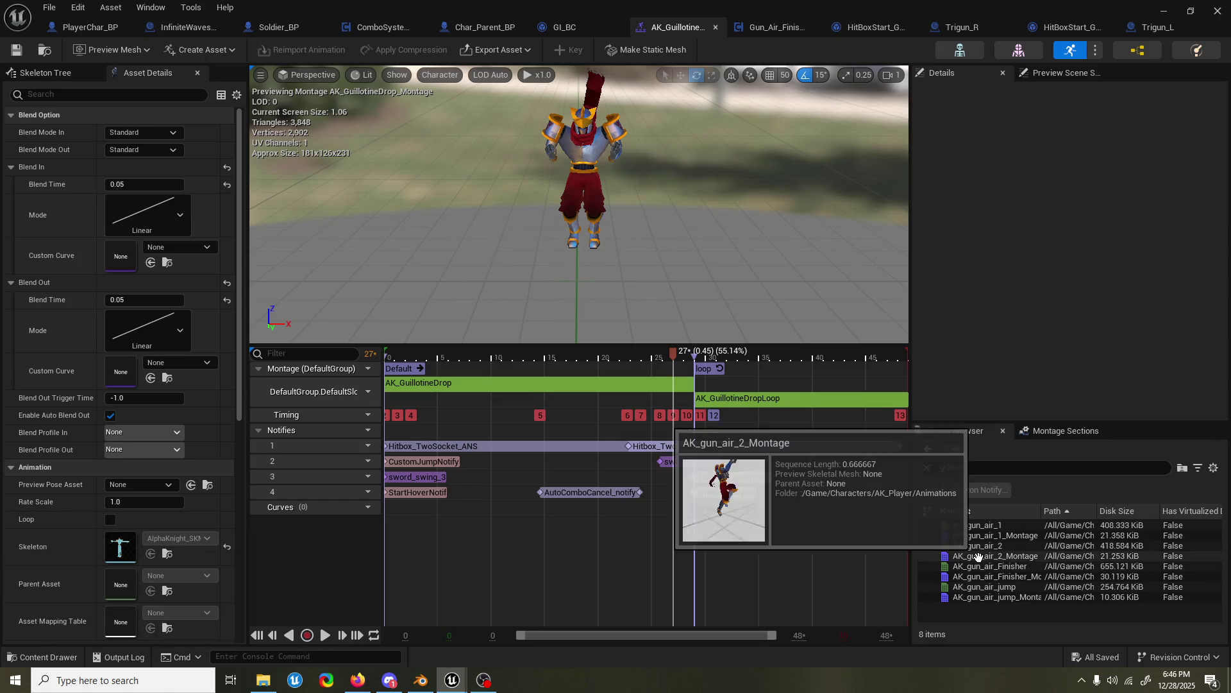
- Open AK_gun_air_Finisher_Montage in a new window, then open its CustomJumpNotify's notify blueprint graph
right_click(975, 573)
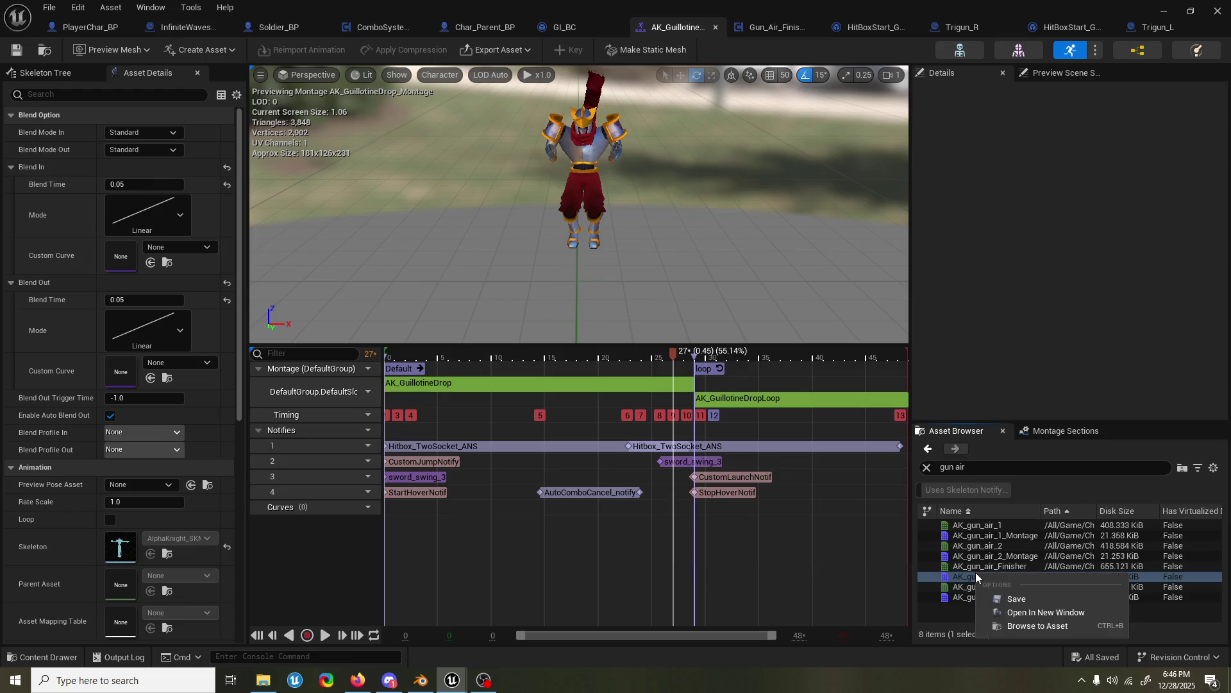
left_click(1015, 612)
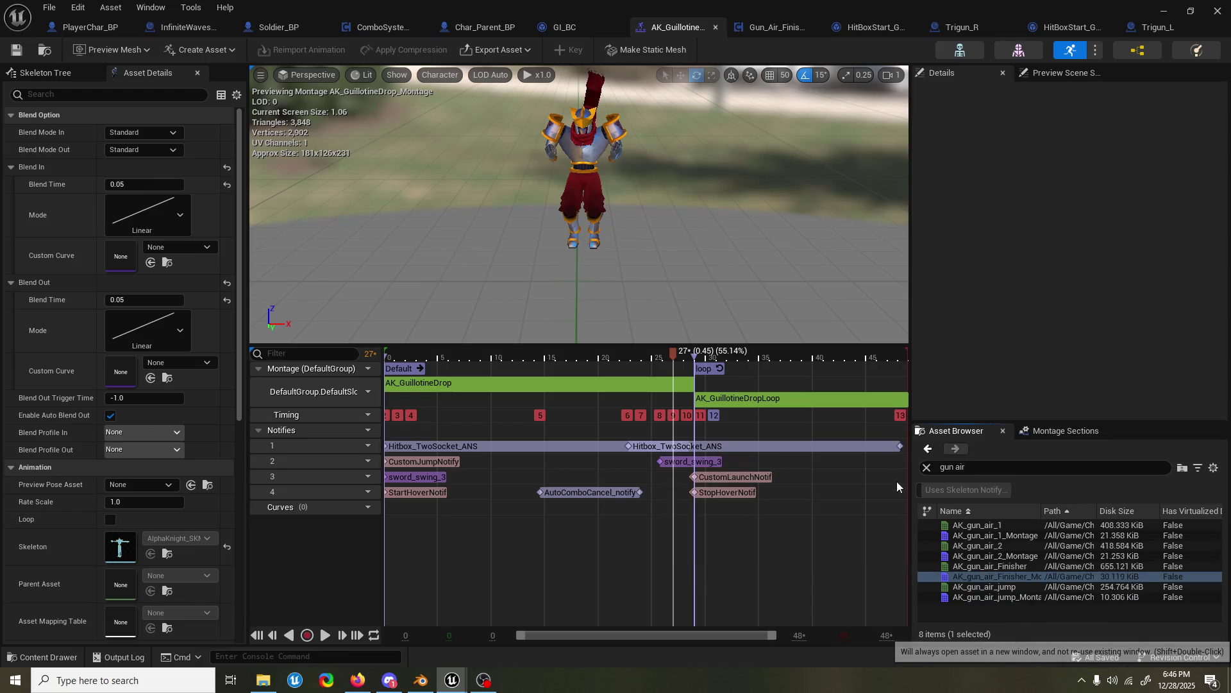
left_click_drag(474, 370, 410, 370)
left_click(404, 460)
right_click(404, 460)
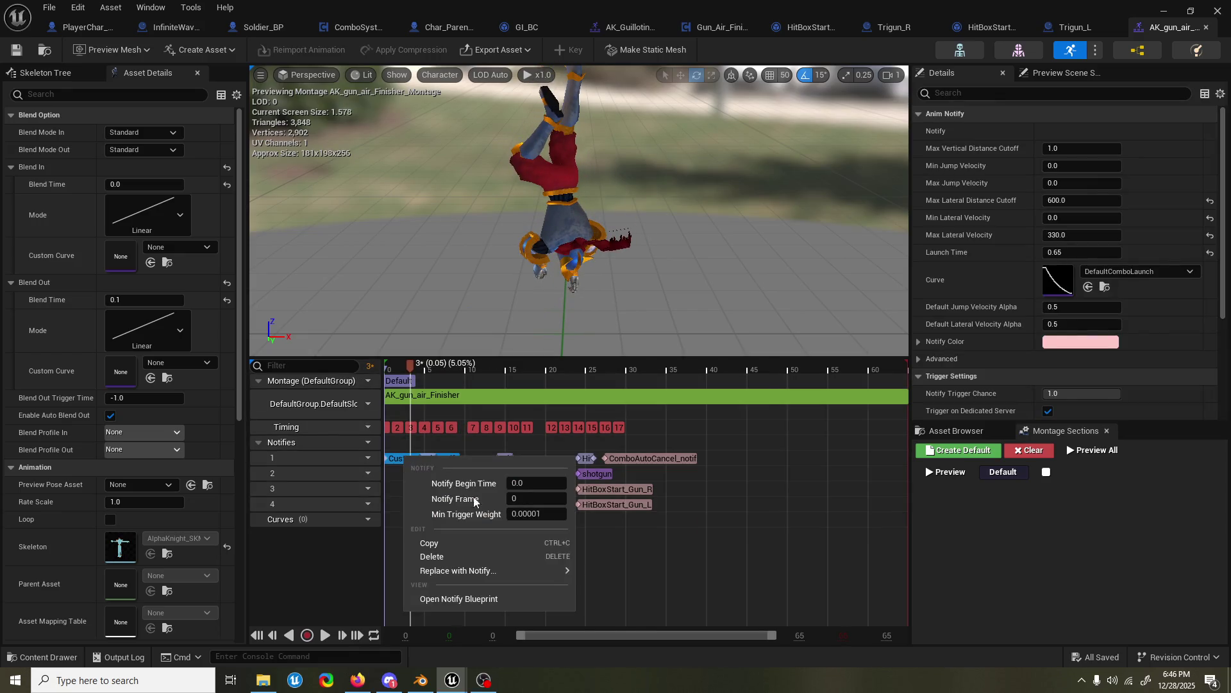
left_click(510, 596)
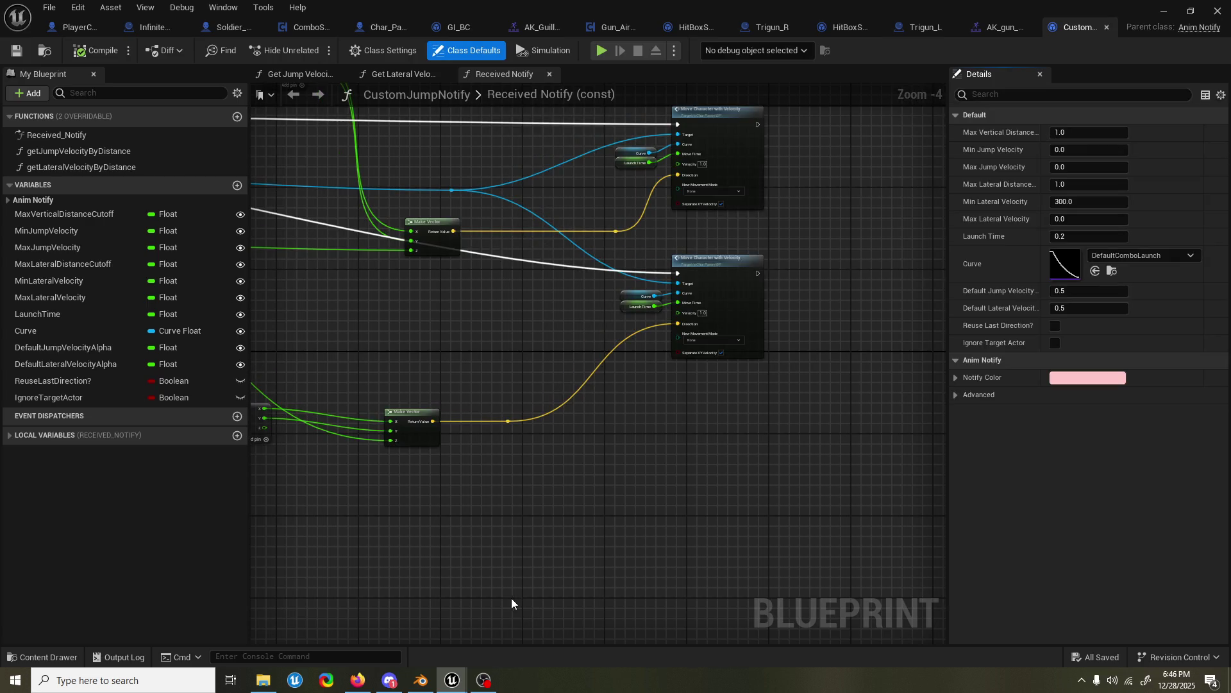
left_click_drag(592, 329, 586, 417)
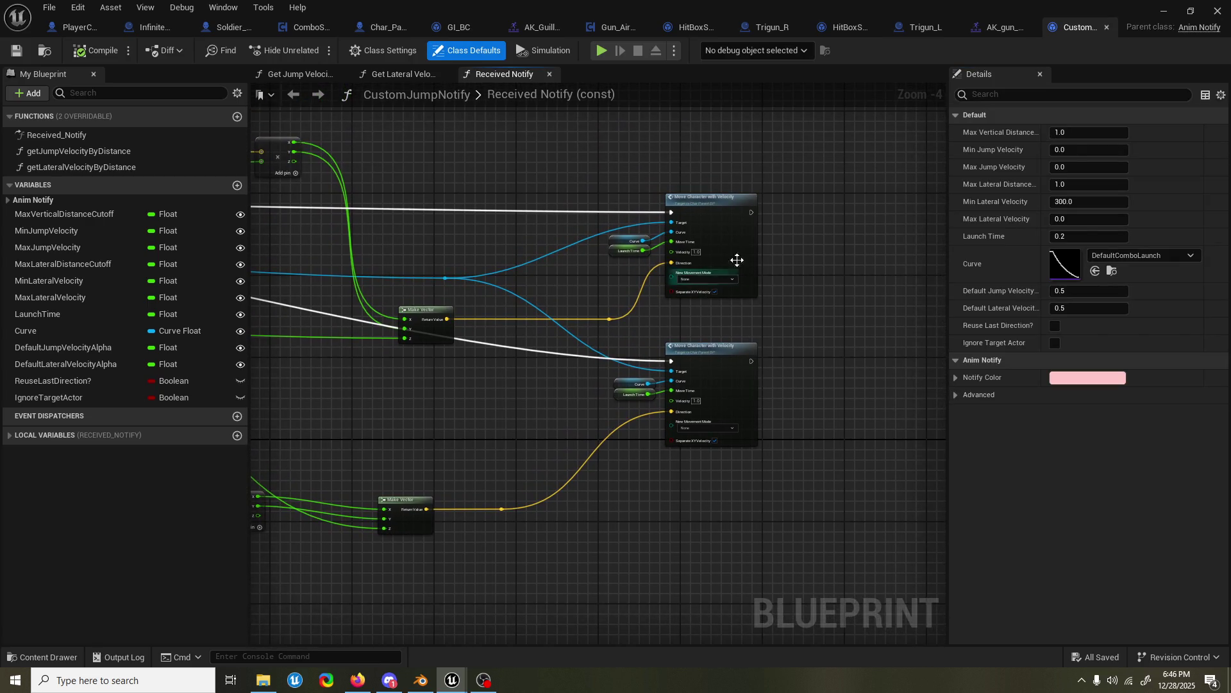
scroll(833, 265, "up", 3)
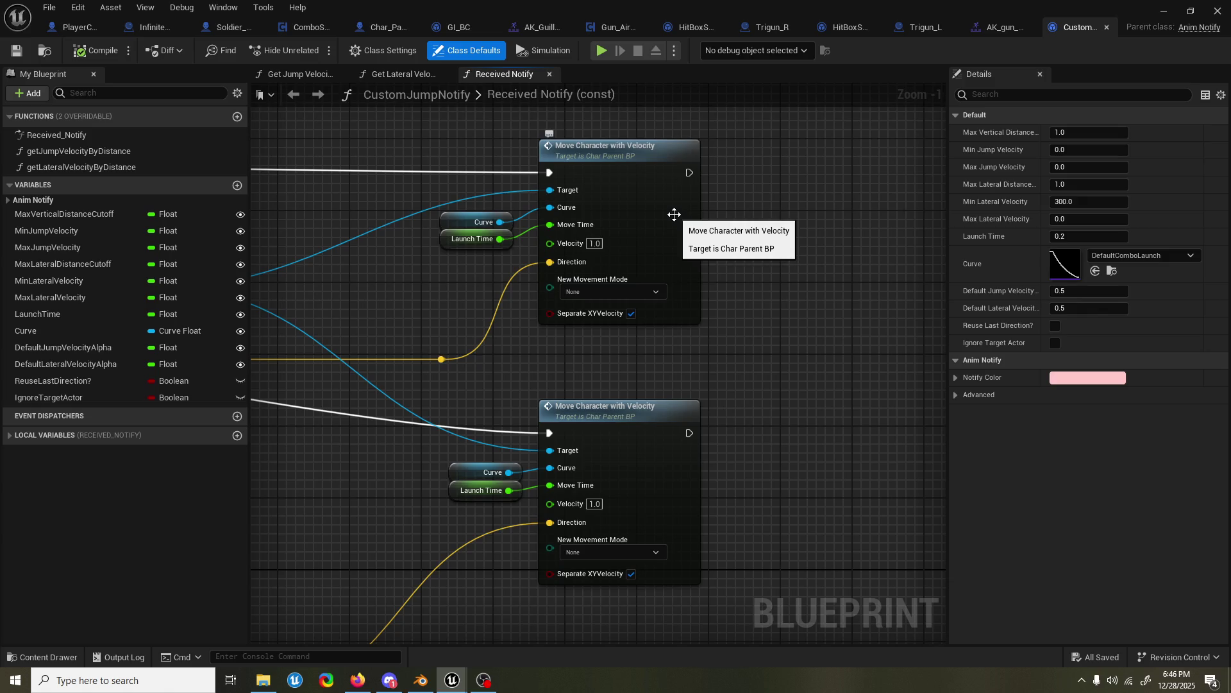
- Jump from Move Character with Velocity to the MoveCharacterWithVelocity event in Char_Parent_BP
double_click(675, 220)
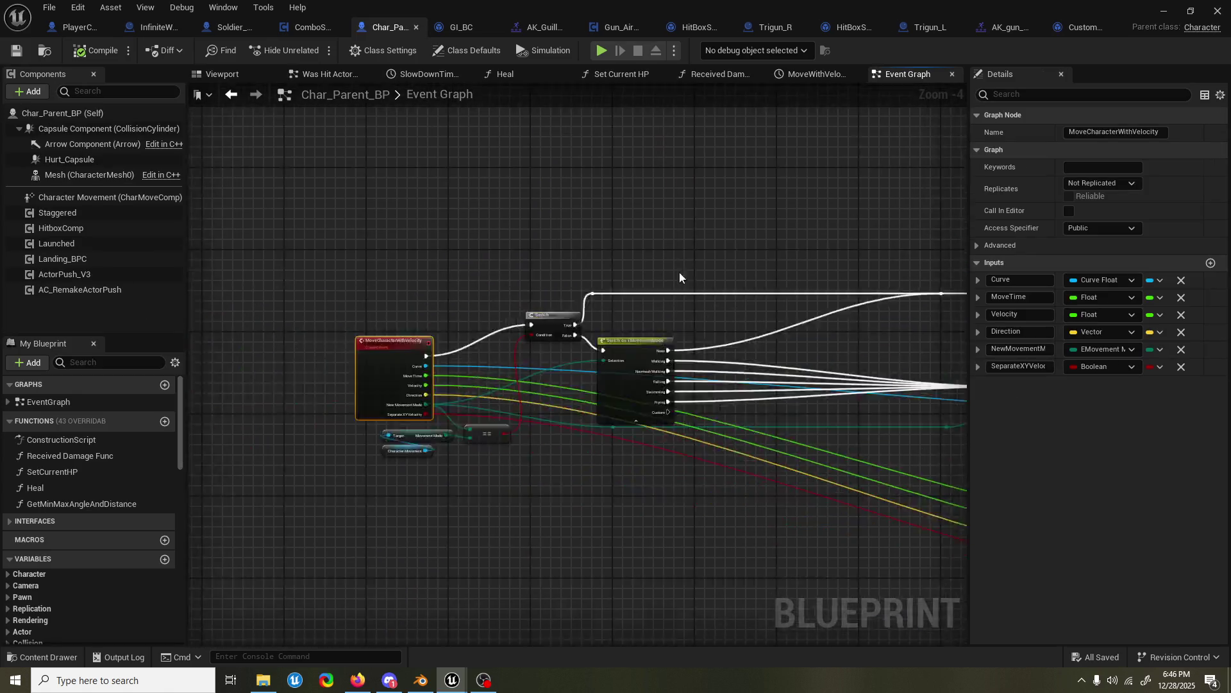
scroll(729, 417, "down", 4)
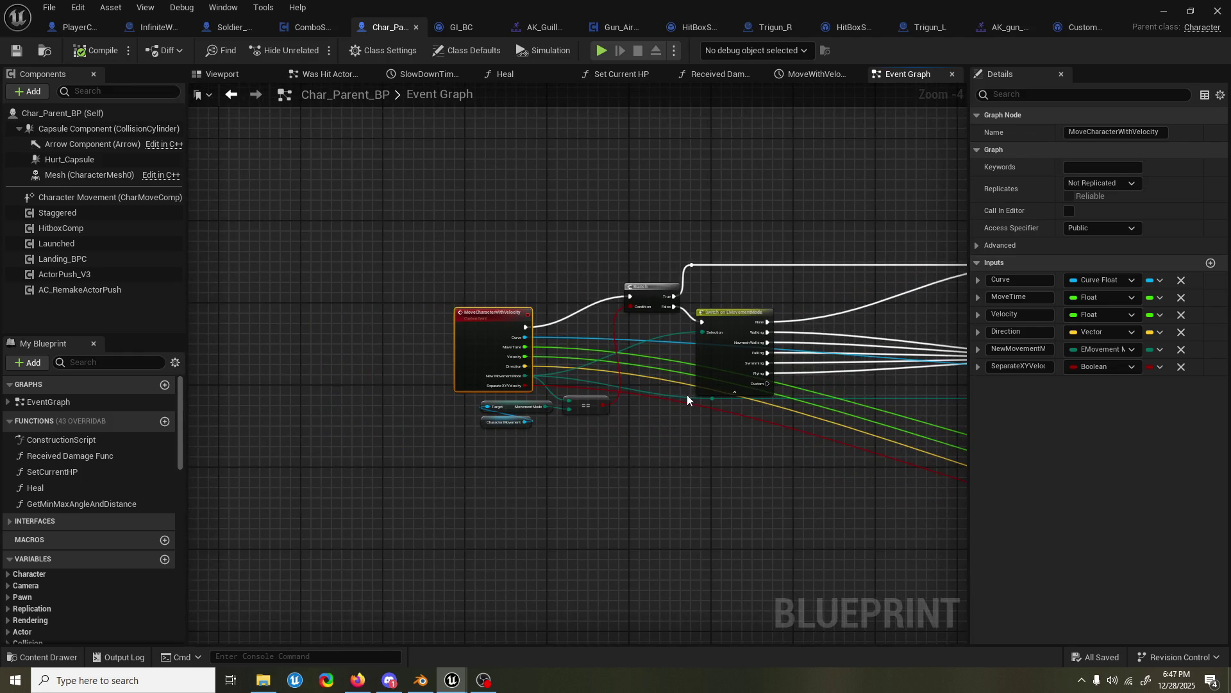
left_click_drag(687, 394, 383, 384)
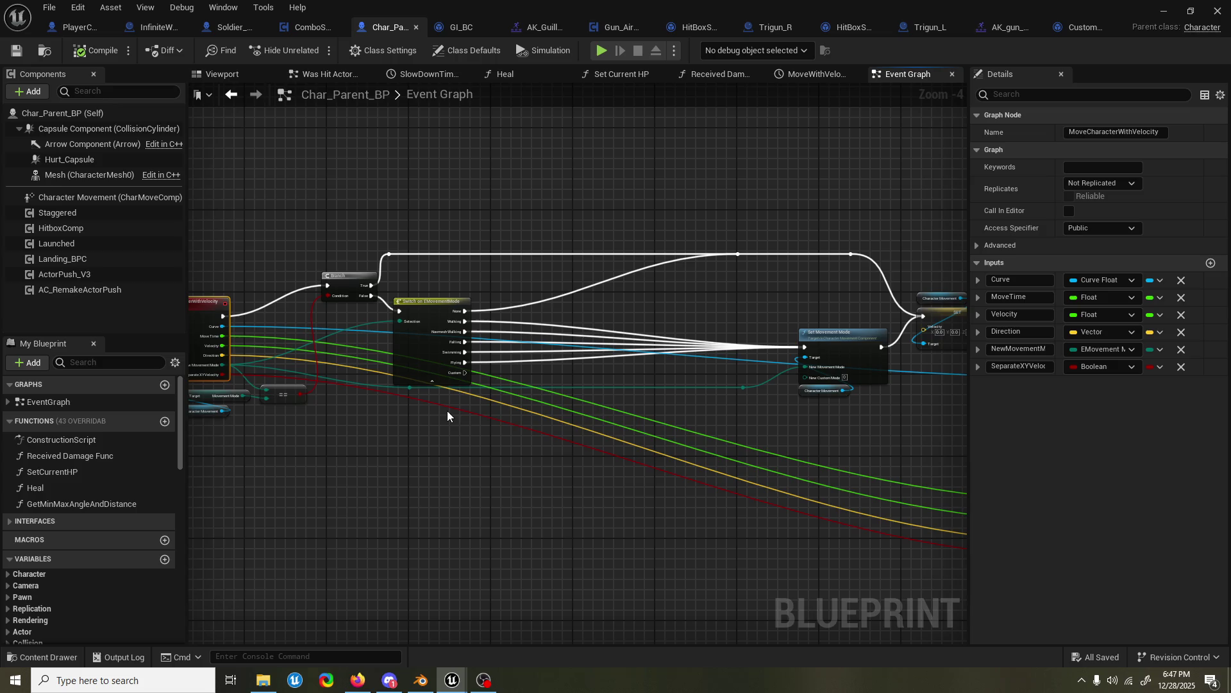
scroll(447, 411, "up", 1)
scroll(748, 406, "up", 1)
- Survey the Set Movement Mode, Set Play Rate, StopMoveCharacterWithVelocity and timeline nodes
mouse_move(621, 409)
left_mouse_down()
mouse_move(1017, 383)
mouse_move(530, 403)
mouse_move(987, 395)
left_mouse_up()
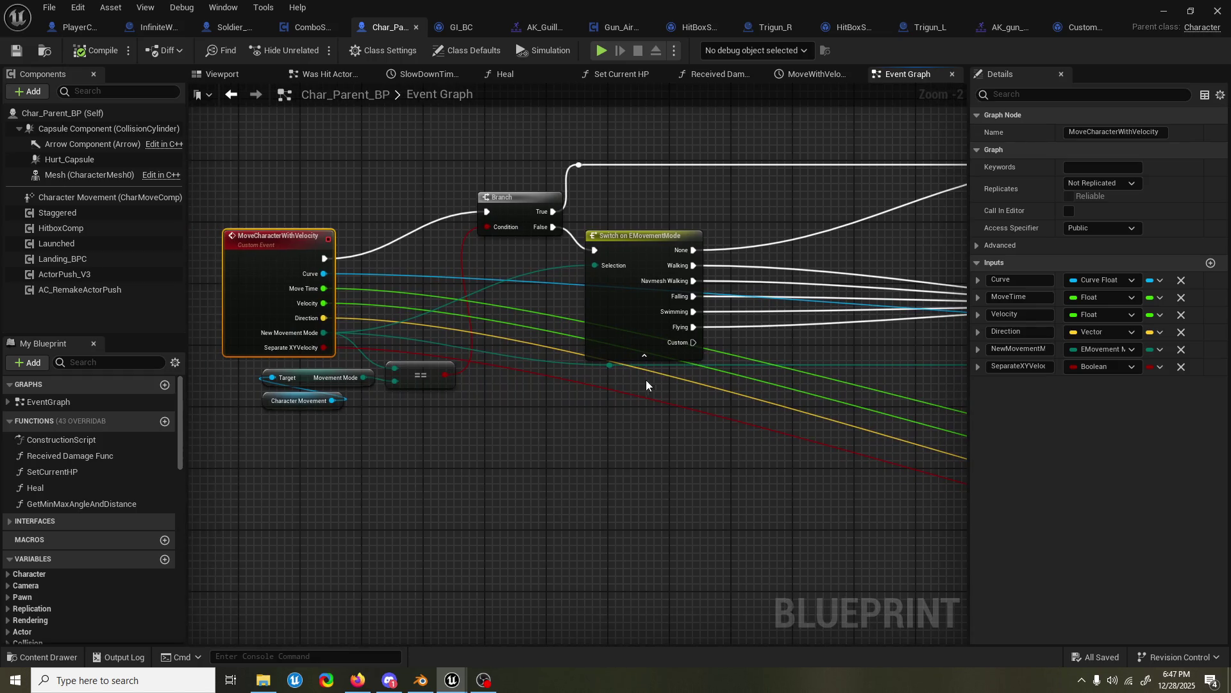
scroll(564, 485, "up", 1)
mouse_move(709, 462)
left_mouse_down()
mouse_move(605, 468)
mouse_move(631, 452)
mouse_move(489, 452)
left_mouse_up()
left_click_drag(798, 450, 745, 445)
left_click_drag(949, 443, 612, 436)
left_click_drag(900, 394, 713, 386)
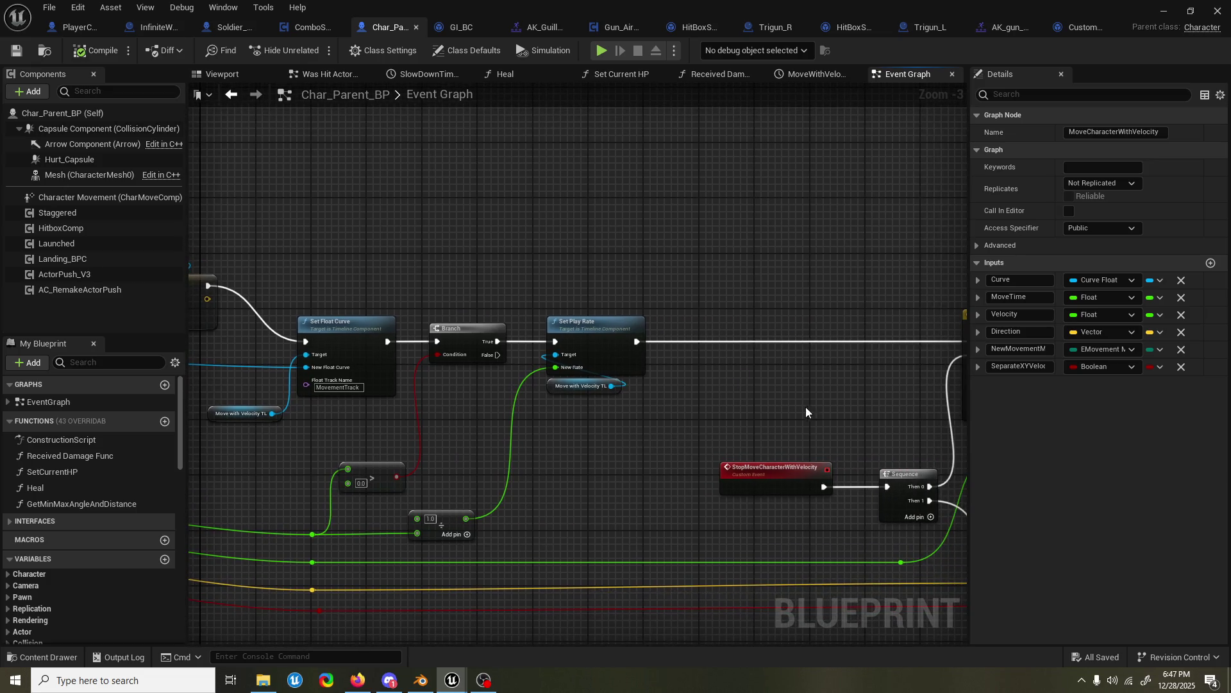
left_click_drag(805, 407, 449, 387)
mouse_move(654, 635)
left_mouse_down()
mouse_move(737, 612)
mouse_move(740, 377)
left_mouse_up()
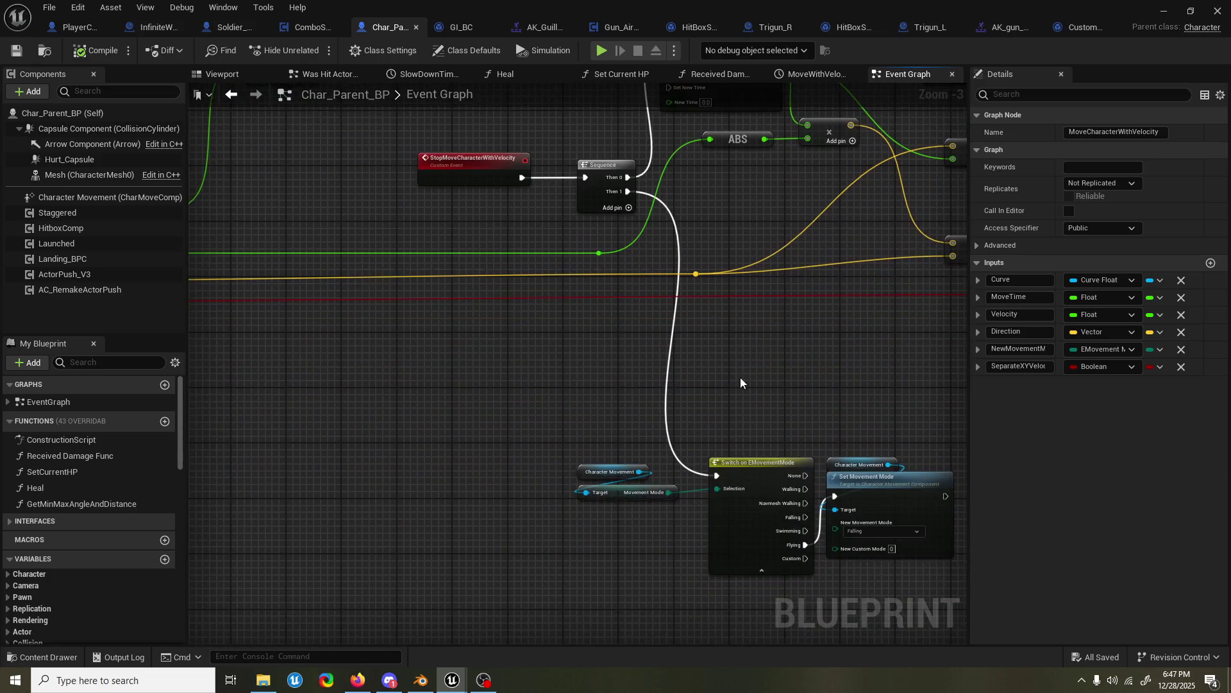
mouse_move(632, 406)
left_mouse_down()
mouse_move(627, 467)
mouse_move(730, 490)
mouse_move(711, 545)
mouse_move(783, 390)
mouse_move(461, 355)
mouse_move(662, 360)
mouse_move(629, 345)
mouse_move(705, 376)
left_mouse_up()
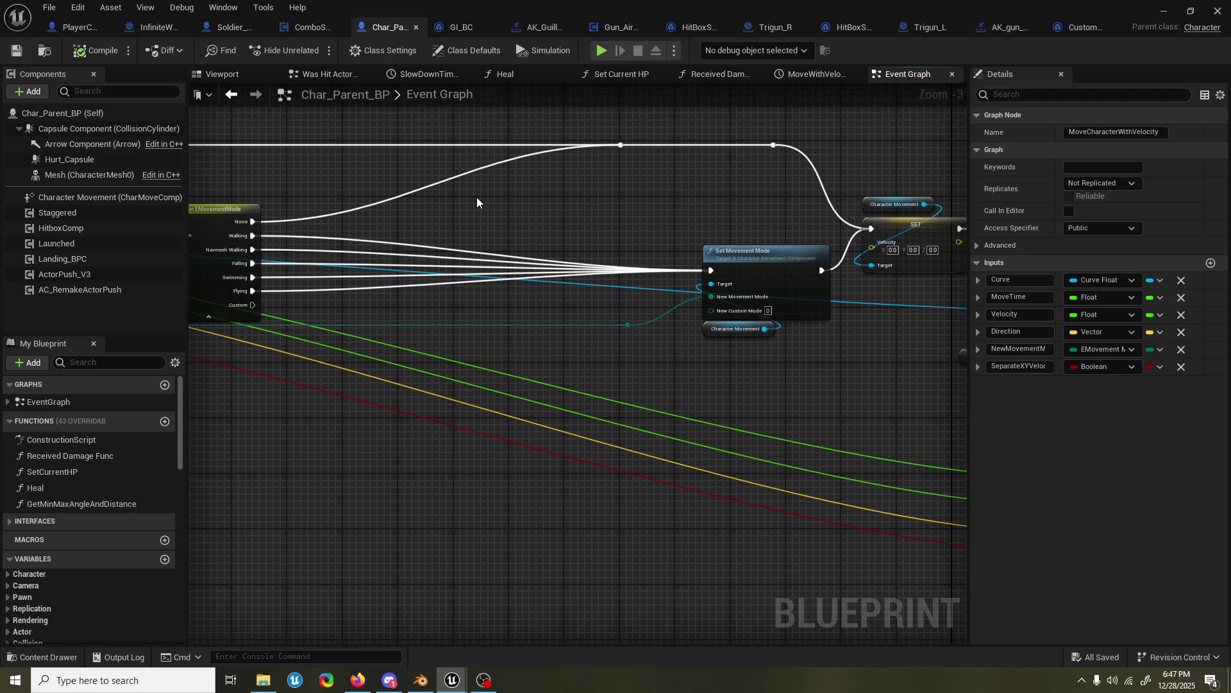
mouse_move(476, 197)
left_mouse_down()
mouse_move(383, 209)
mouse_move(289, 186)
left_mouse_up()
- Add a Stop Hover node beside Set Movement Mode and wire its output into it
right_click(732, 614)
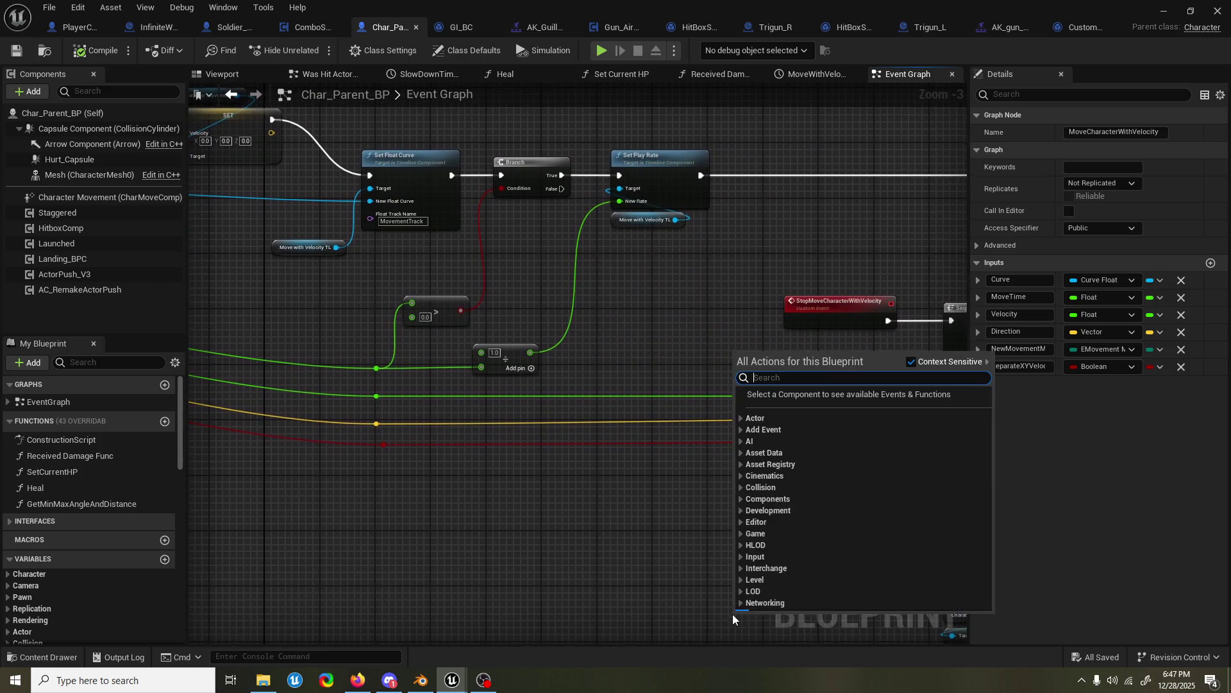
type("stop hov")
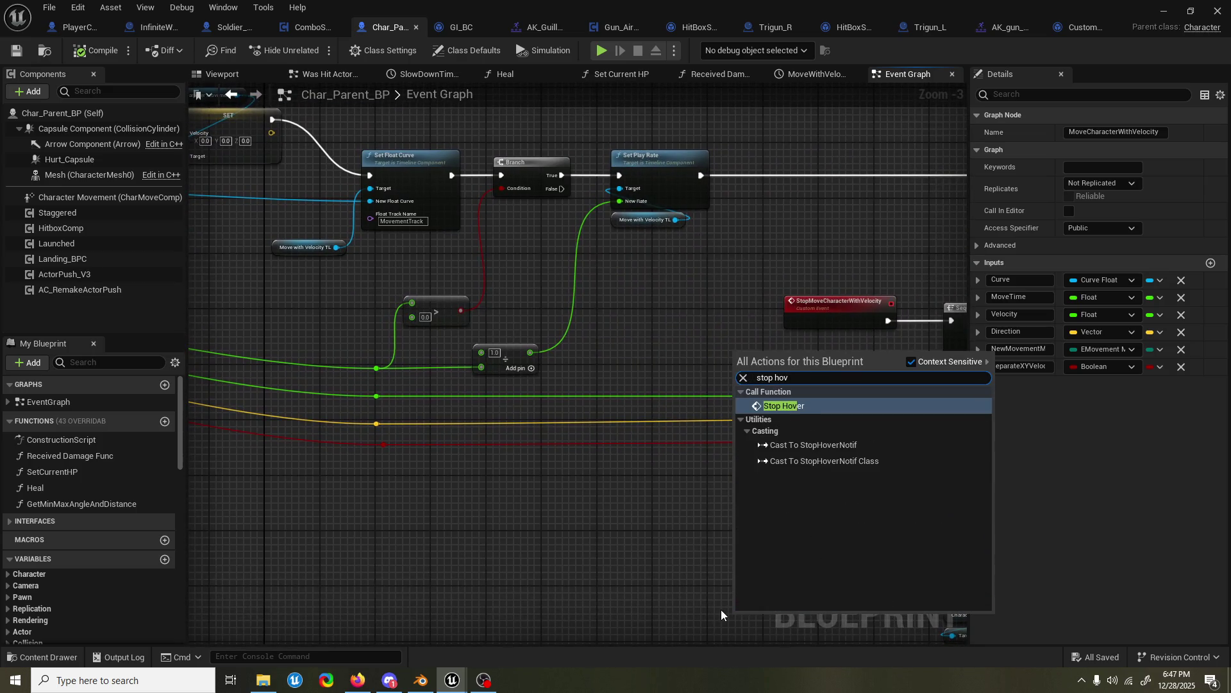
key("Return")
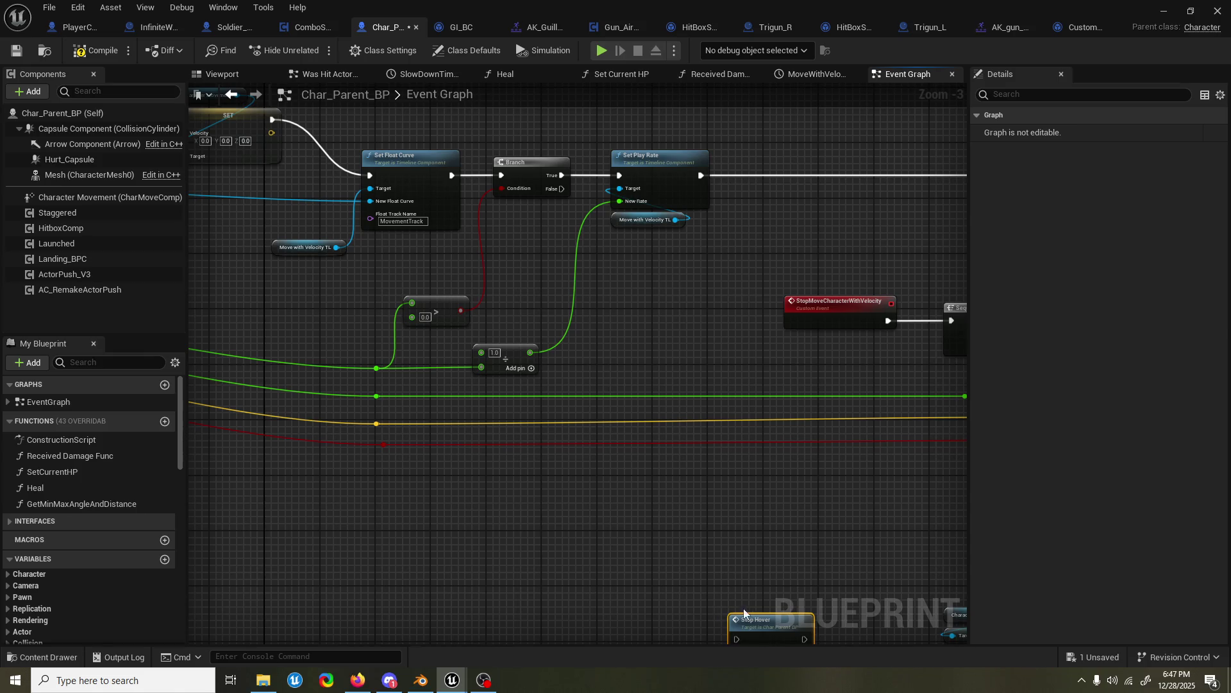
mouse_move(744, 612)
left_mouse_down()
mouse_move(635, 282)
mouse_move(789, 339)
mouse_move(251, 301)
left_mouse_up()
mouse_move(321, 322)
left_mouse_down()
mouse_move(653, 343)
mouse_move(540, 325)
mouse_move(686, 356)
mouse_move(350, 354)
mouse_move(601, 376)
mouse_move(404, 365)
mouse_move(648, 356)
mouse_move(430, 364)
mouse_move(637, 218)
mouse_move(666, 224)
left_mouse_up()
mouse_move(696, 288)
left_mouse_down()
mouse_move(619, 233)
mouse_move(697, 263)
mouse_move(698, 292)
left_mouse_up()
left_click_drag(641, 214, 614, 234)
- Play-test the Graveyard level, triggering the air attack and a parry, then stop the session
left_click(1164, 12)
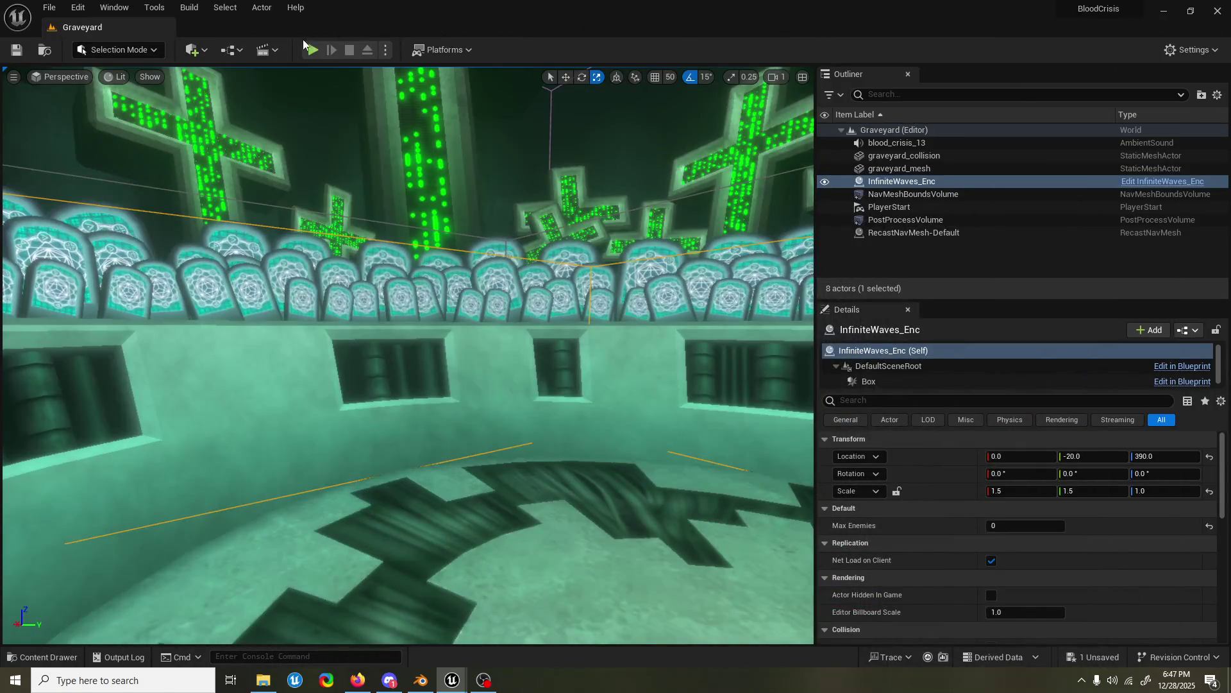
left_click(311, 50)
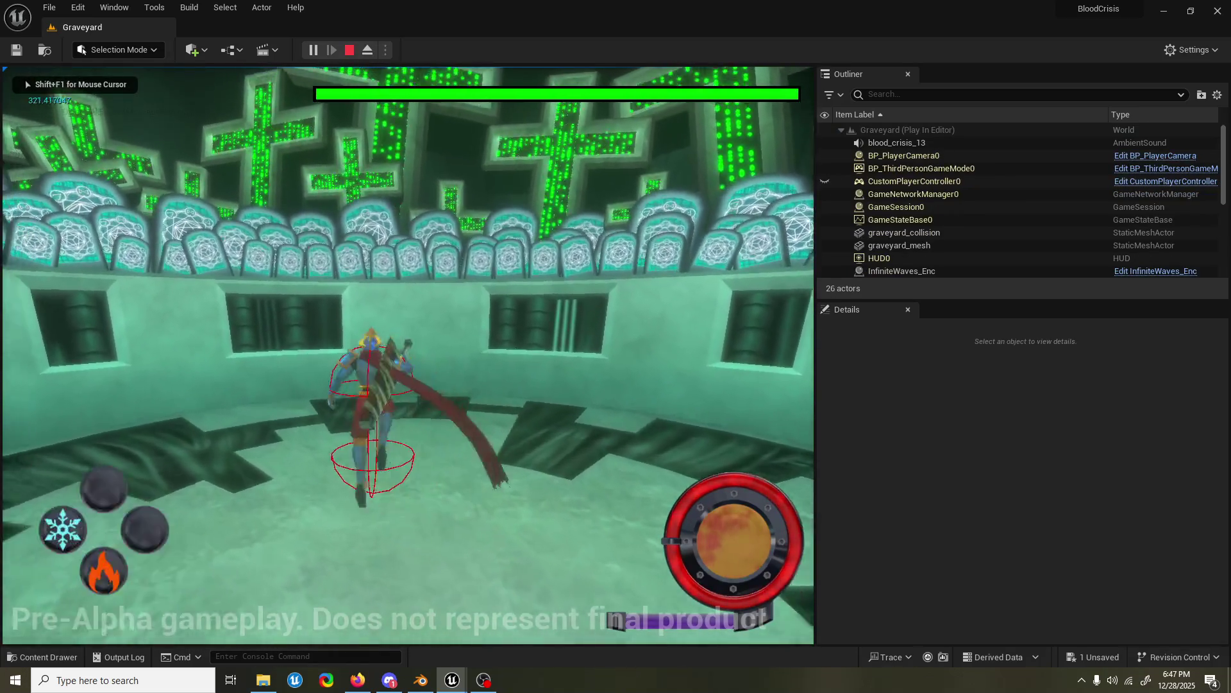
key("space")
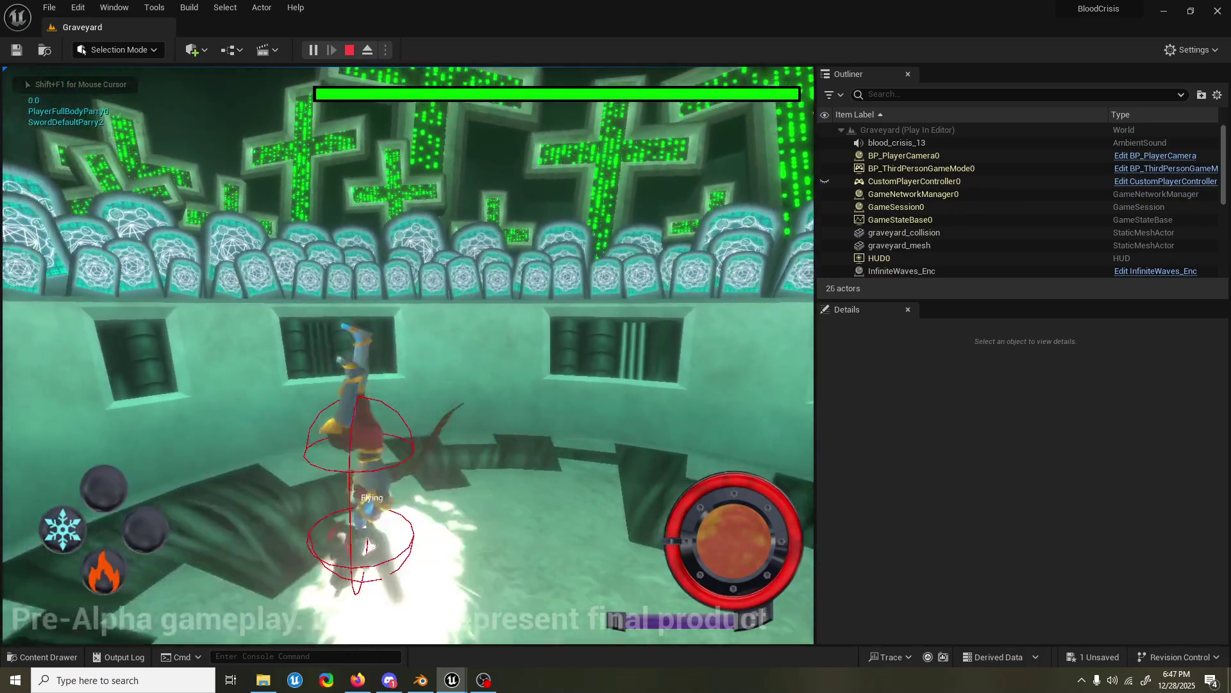
key("q")
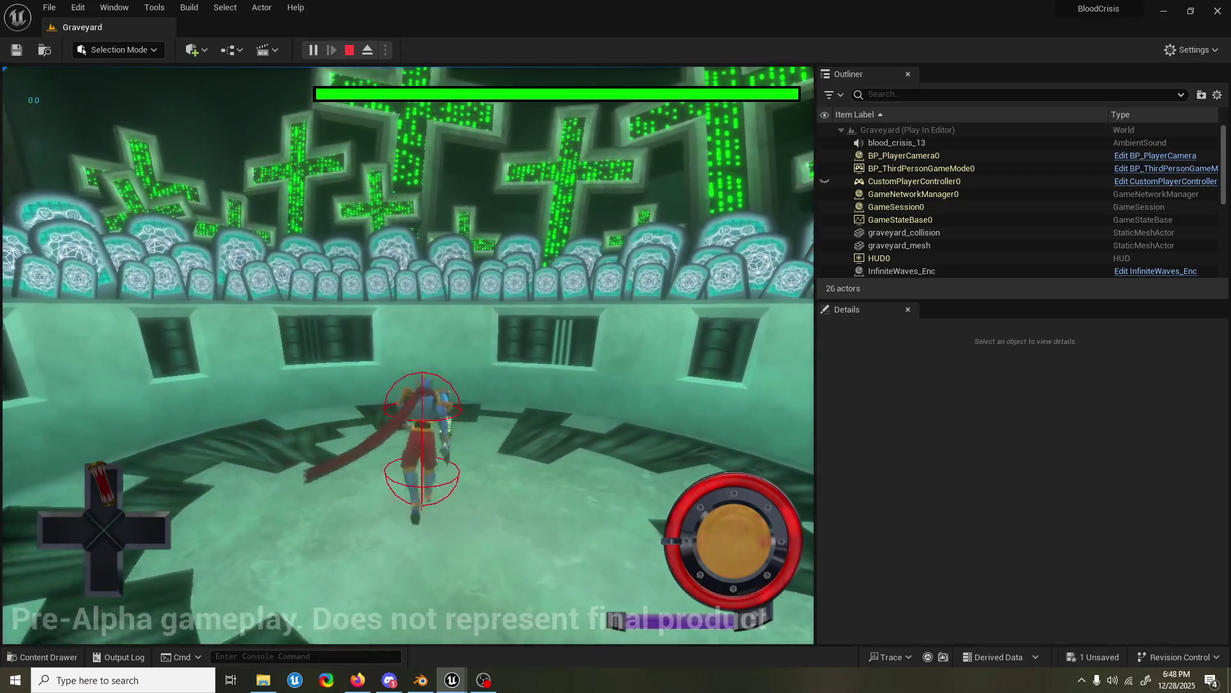
key("Escape")
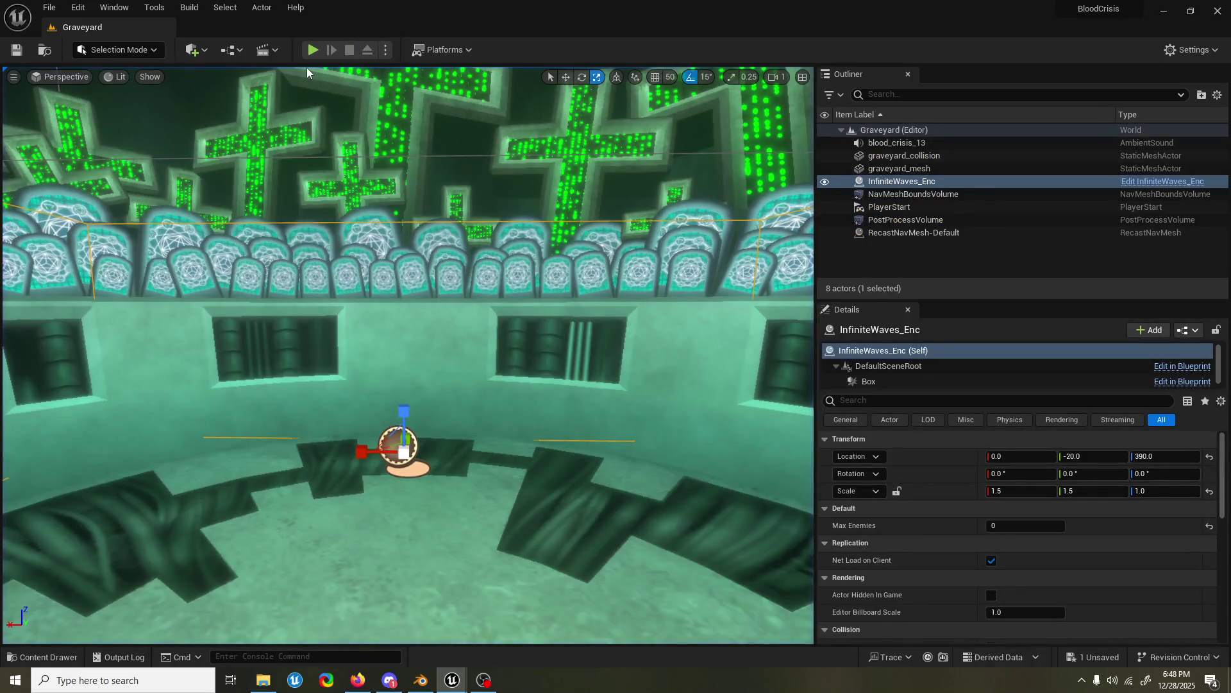
- Delete the Stop Hover node from Char_Parent_BP's graph and save the blueprint with Ctrl+S
mouse_move(458, 688)
left_click(521, 622)
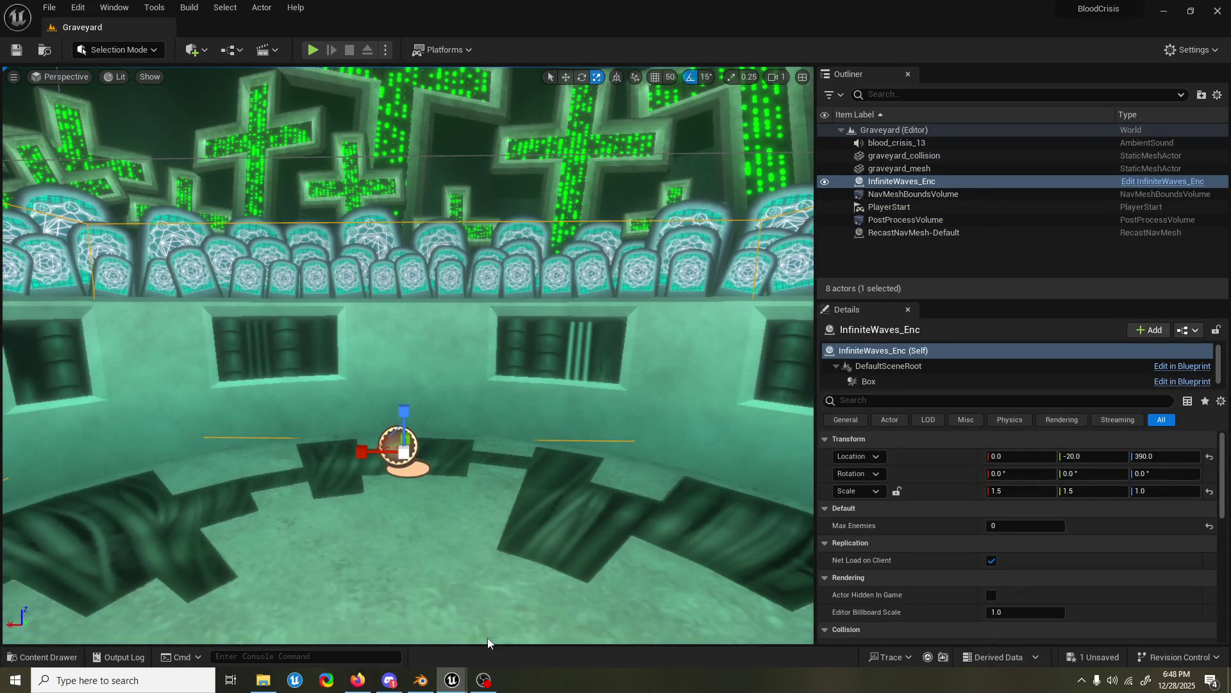
left_click_drag(532, 326, 540, 337)
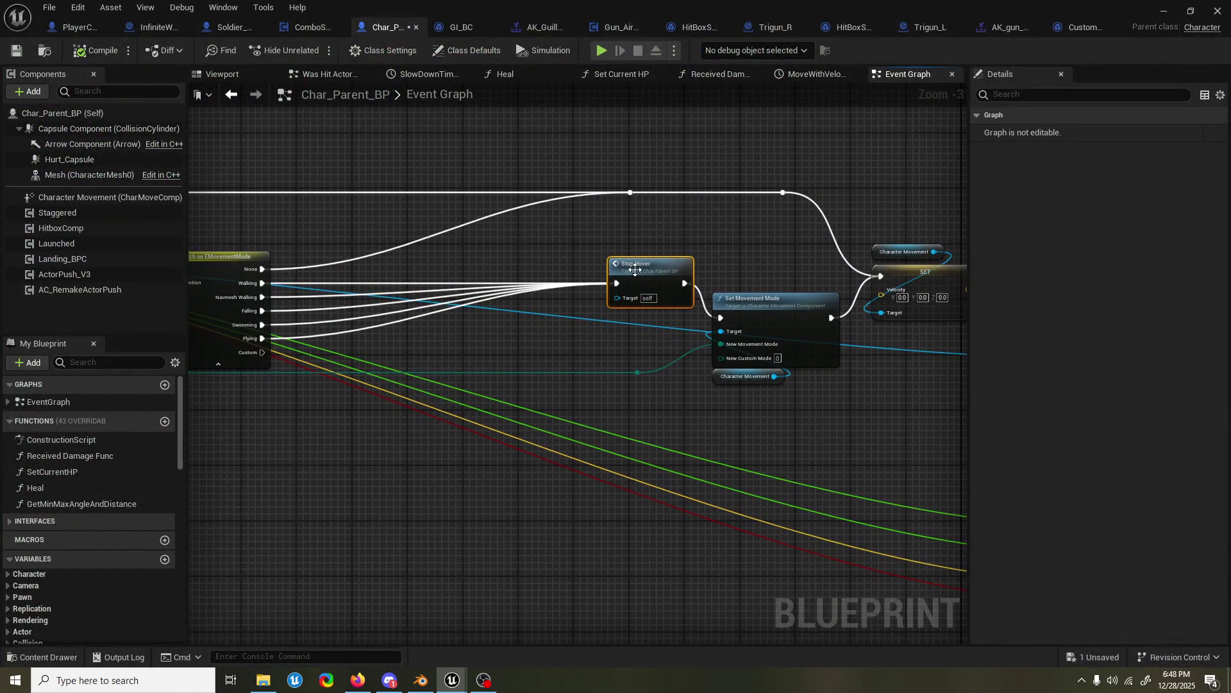
mouse_move(652, 281)
left_mouse_down()
mouse_move(659, 268)
mouse_move(720, 317)
left_mouse_up()
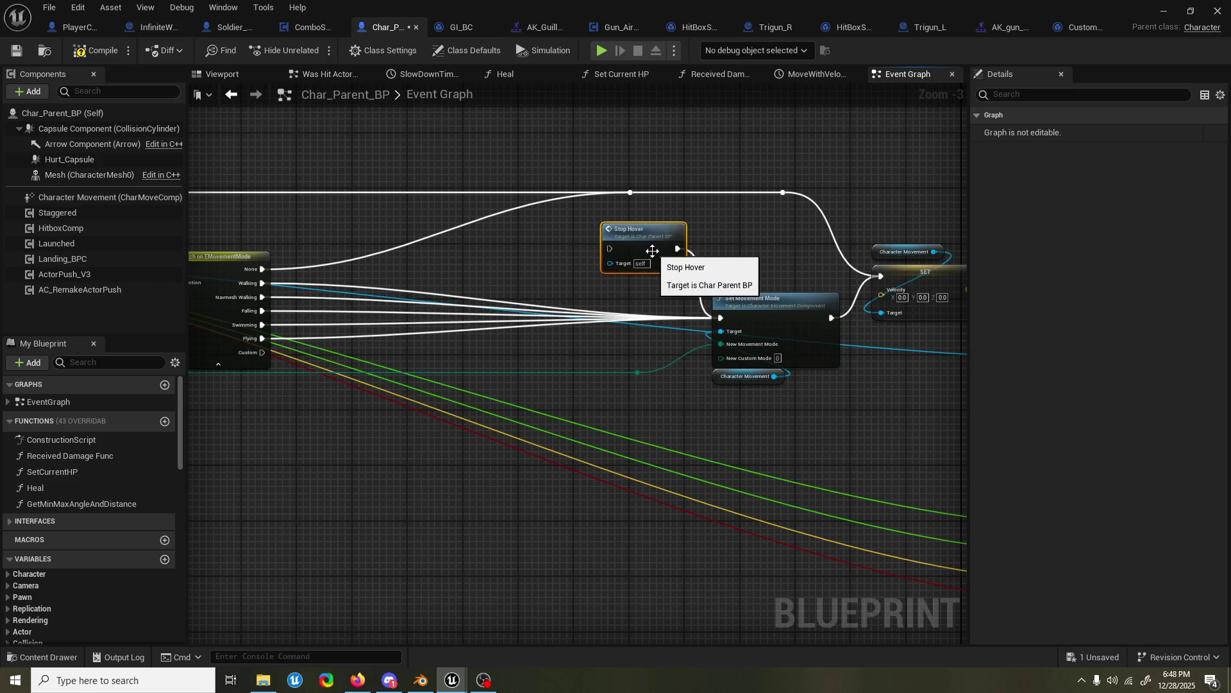
key("Delete")
scroll(672, 275, "down", 1)
left_click_drag(372, 349, 455, 350)
key("ctrl+s")
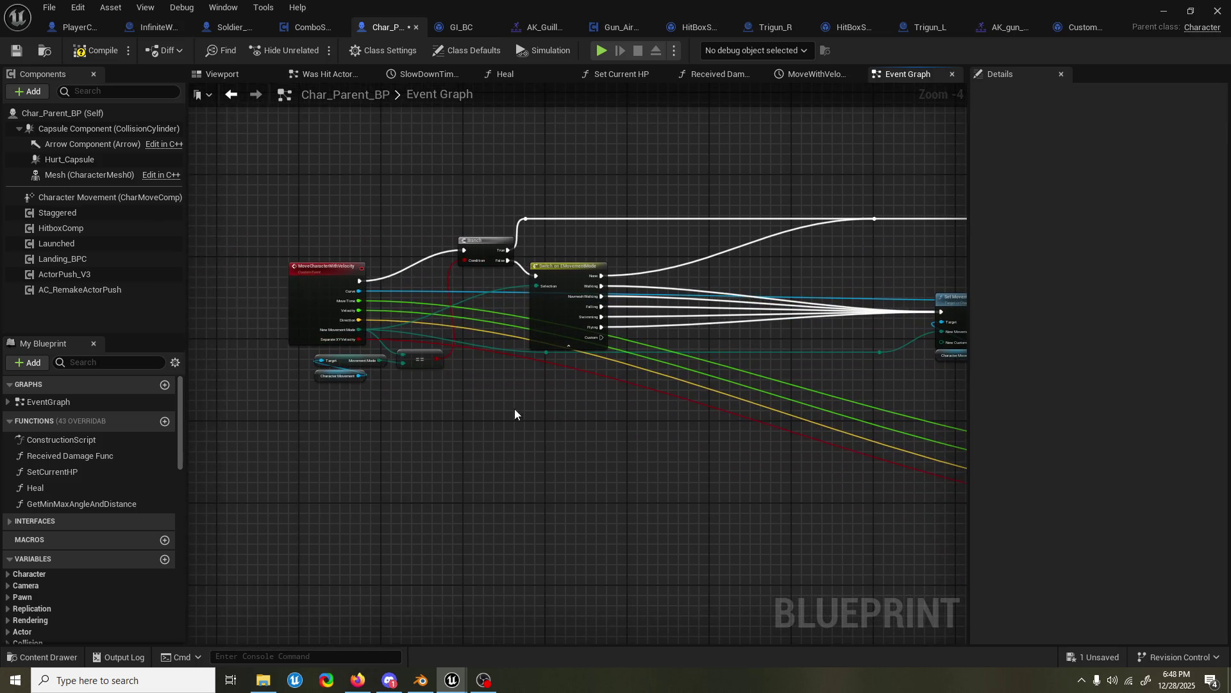
left_click_drag(514, 410, 375, 352)
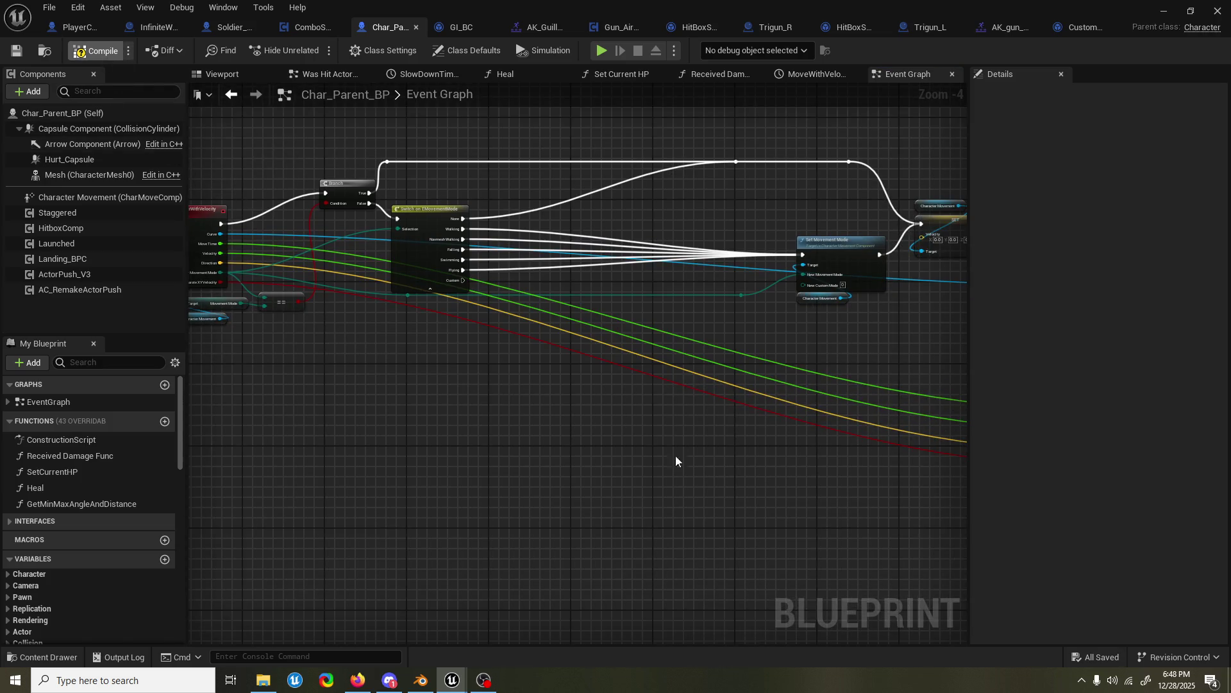
right_click(386, 371)
left_click_drag(738, 545, 603, 413)
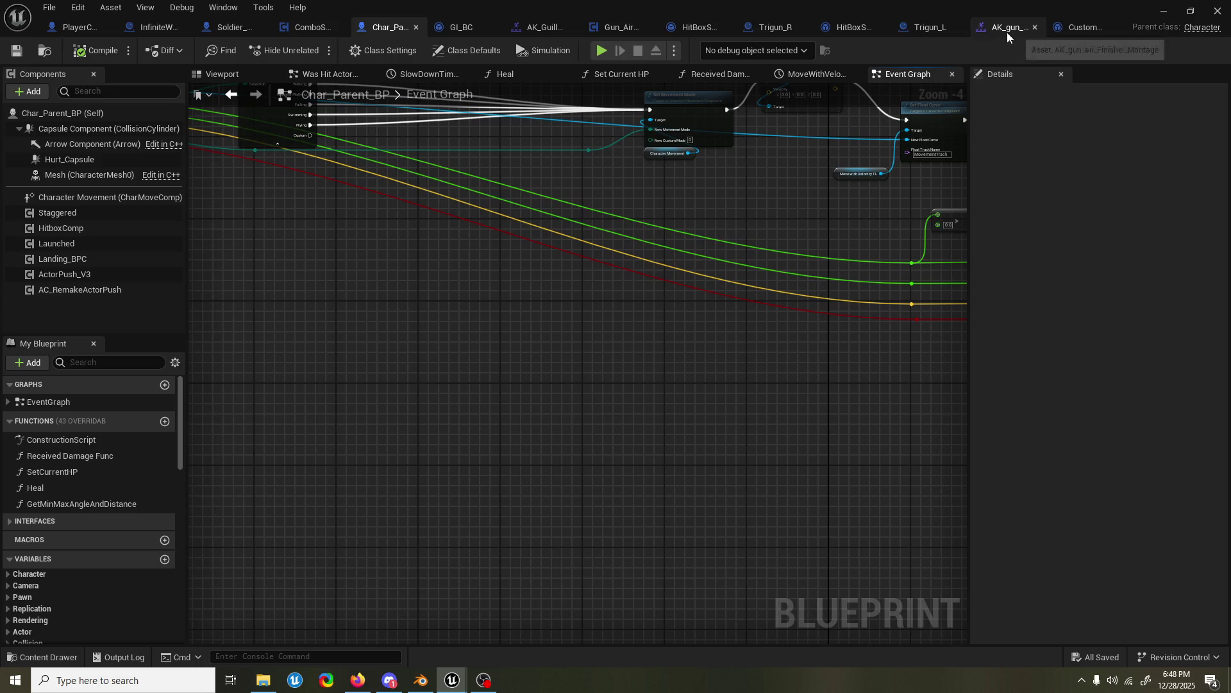
- In AK_GuillotineDrop_Montage, select CustomJumpNotify to view its launch settings and preview frame 14
left_click(526, 22)
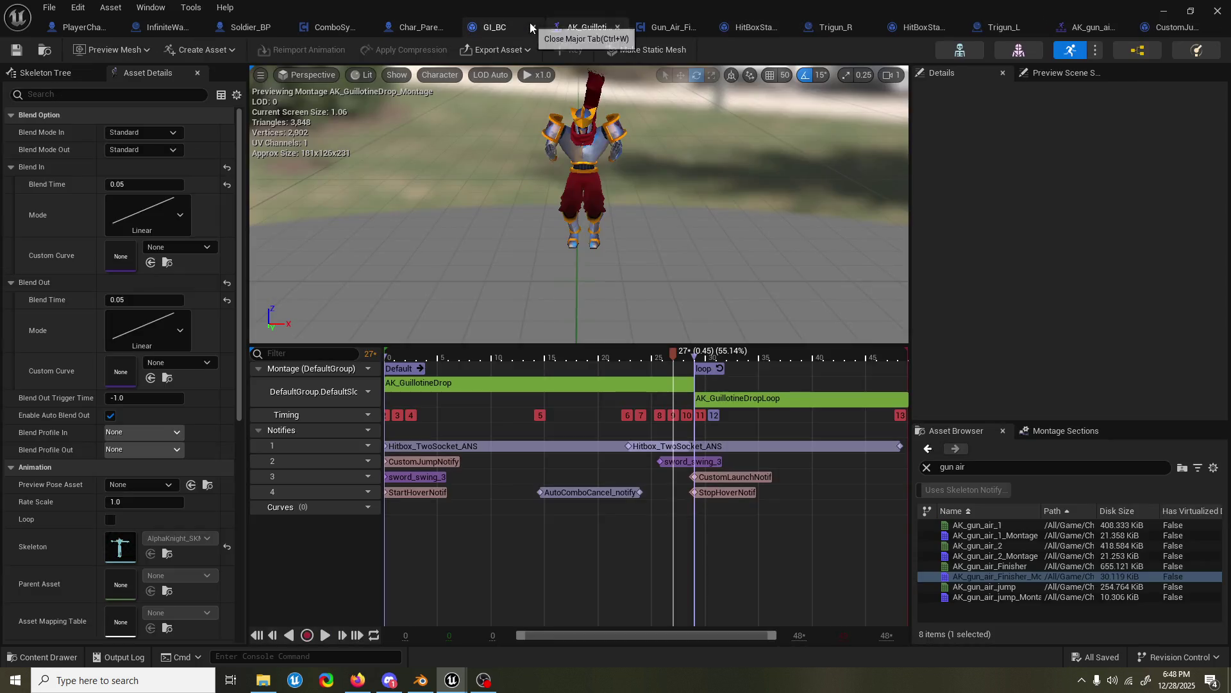
mouse_move(671, 358)
left_mouse_down()
mouse_move(507, 363)
mouse_move(732, 368)
mouse_move(359, 385)
mouse_move(652, 393)
mouse_move(685, 387)
mouse_move(348, 394)
mouse_move(578, 394)
left_mouse_up()
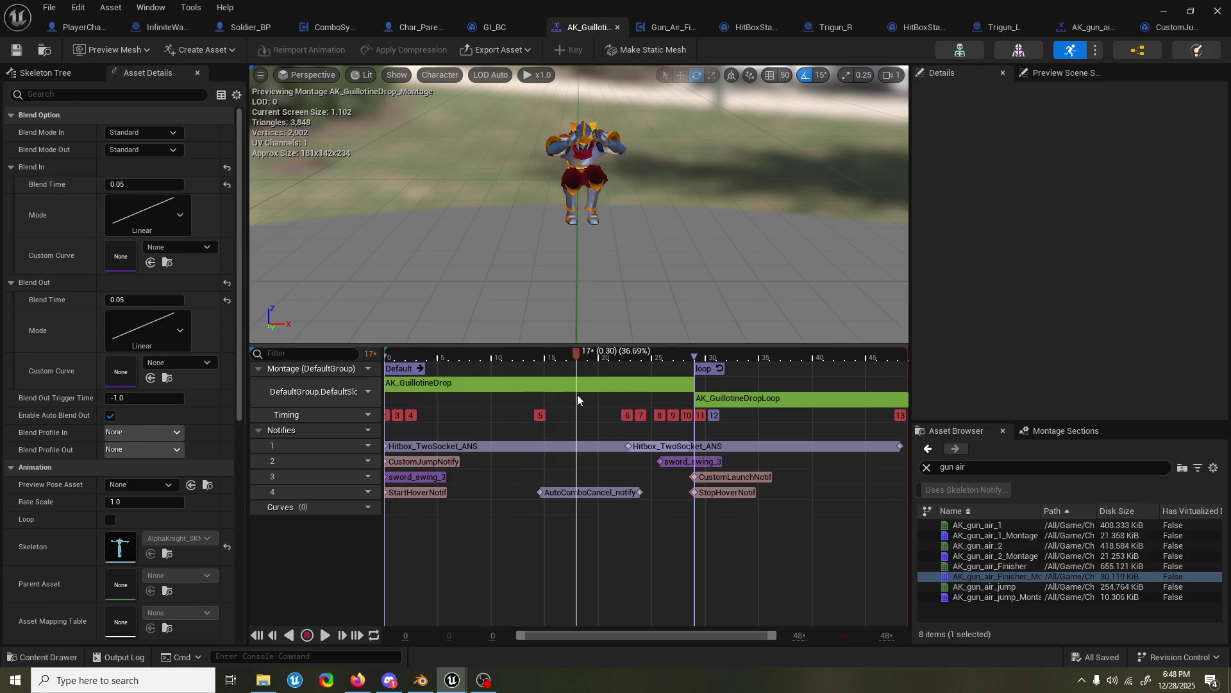
left_click(444, 460)
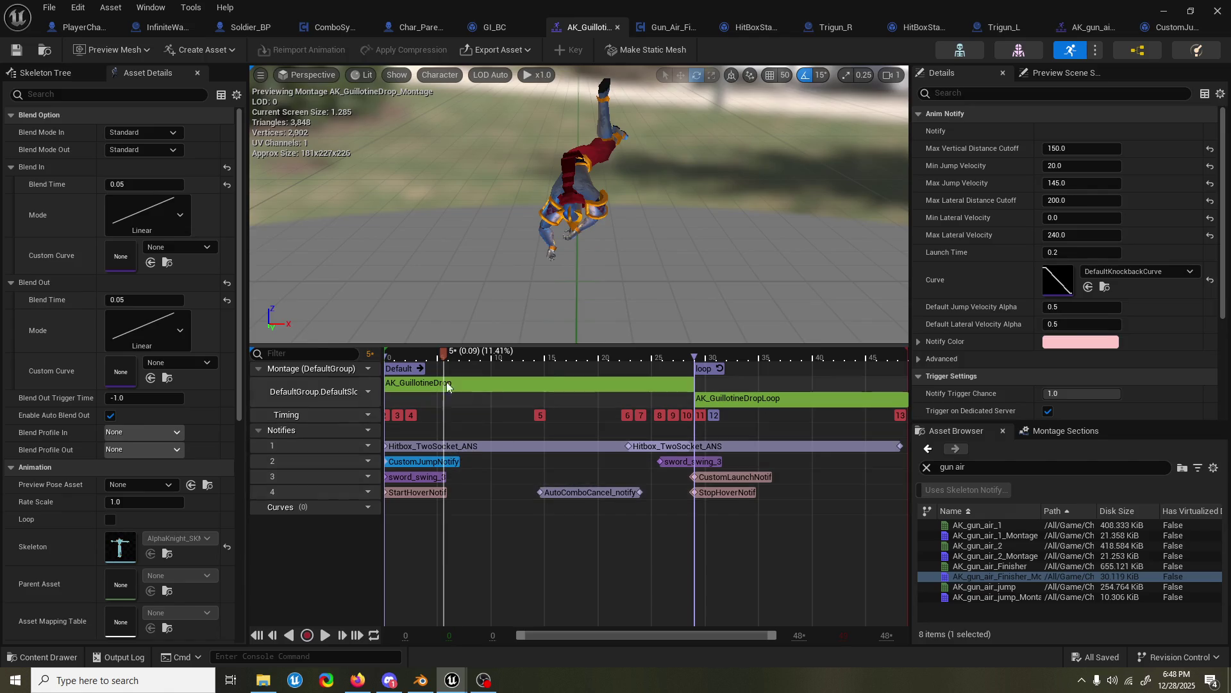
left_click_drag(445, 356, 544, 357)
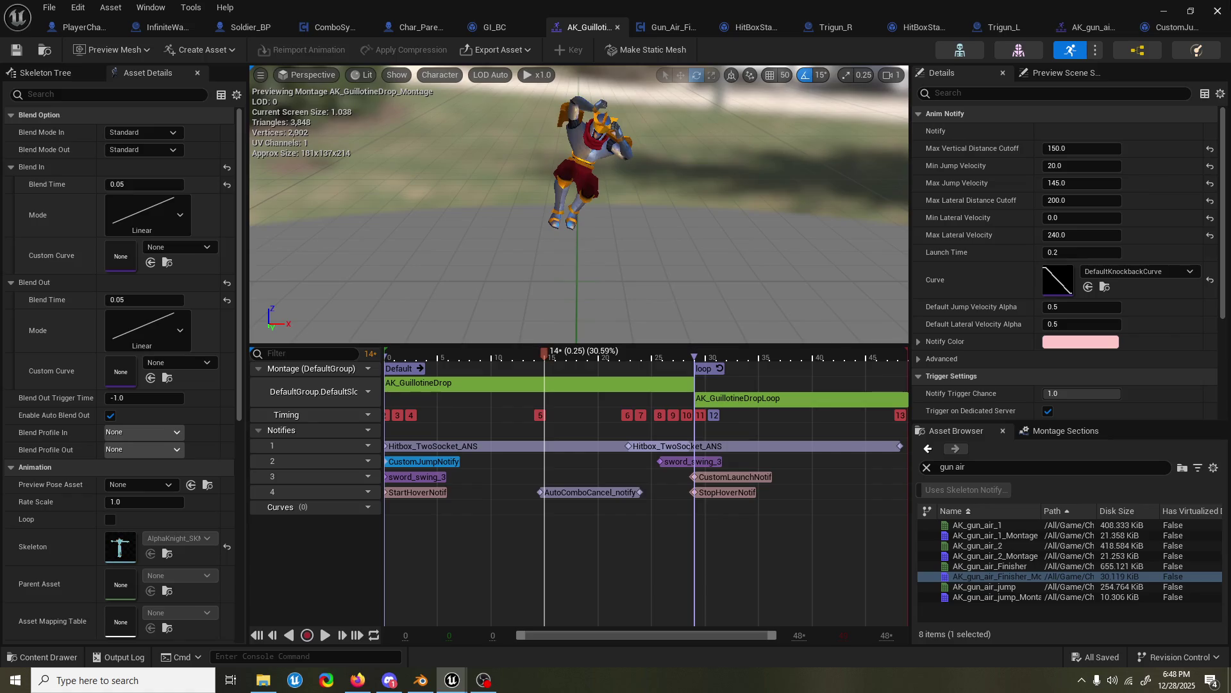
- Return to the Char_Parent_BP graph, briefly opening and closing the content drawer
left_click(399, 30)
right_click(452, 279)
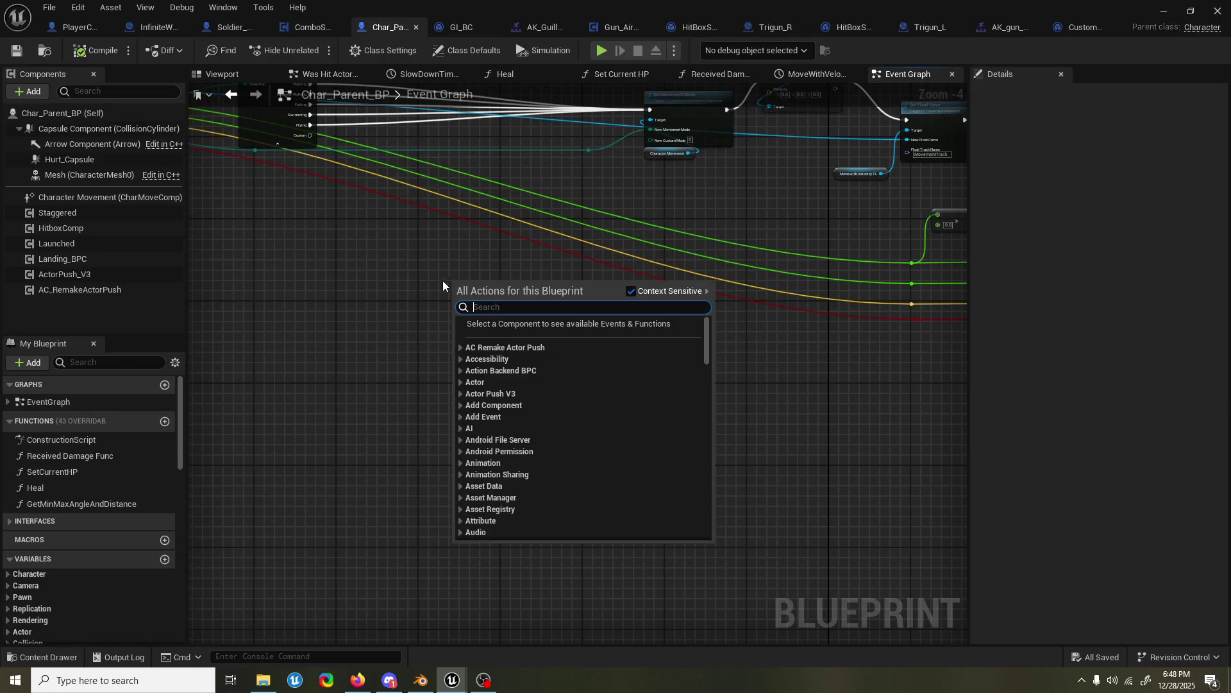
left_click(77, 658)
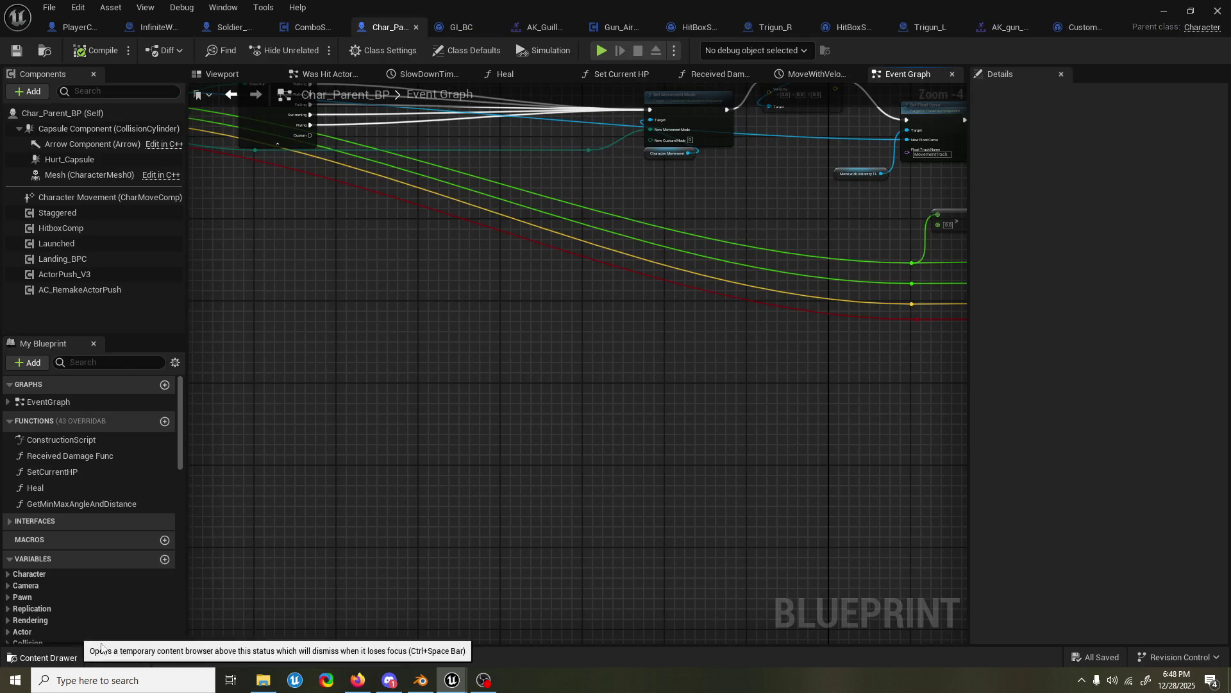
left_click(490, 308)
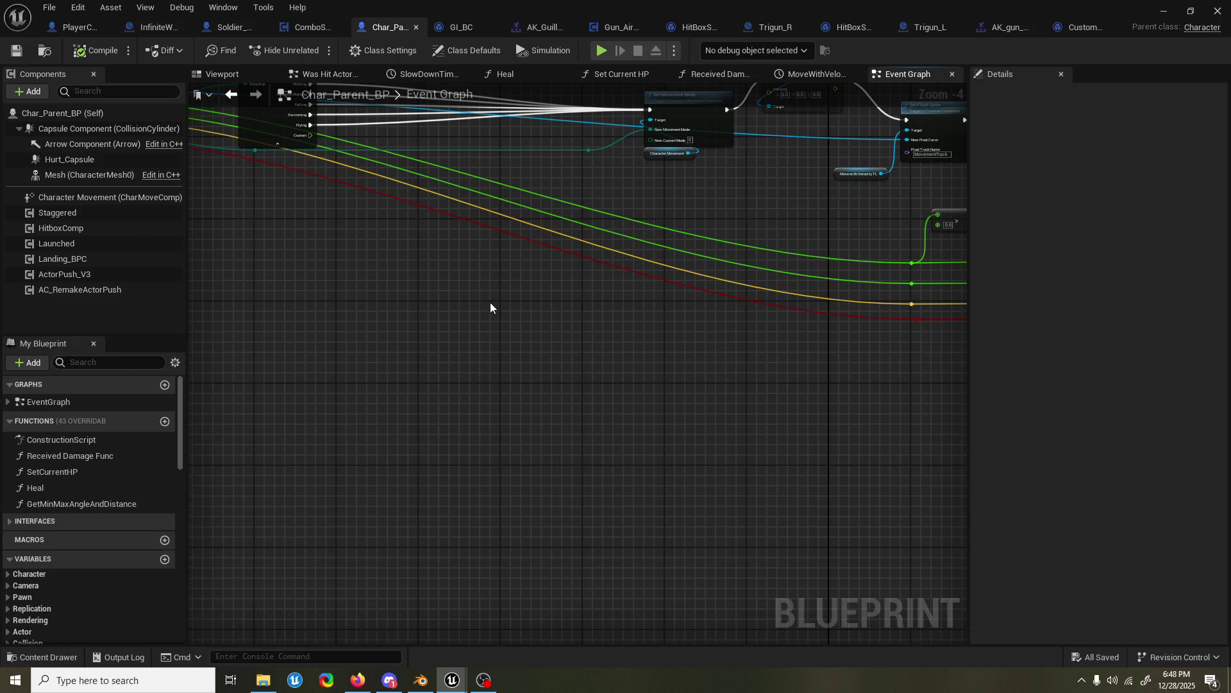
- Find 'stop hover' in the blueprint and inspect the Stop Hover event's timer nodes
key("ctrl+f")
type("stop hover")
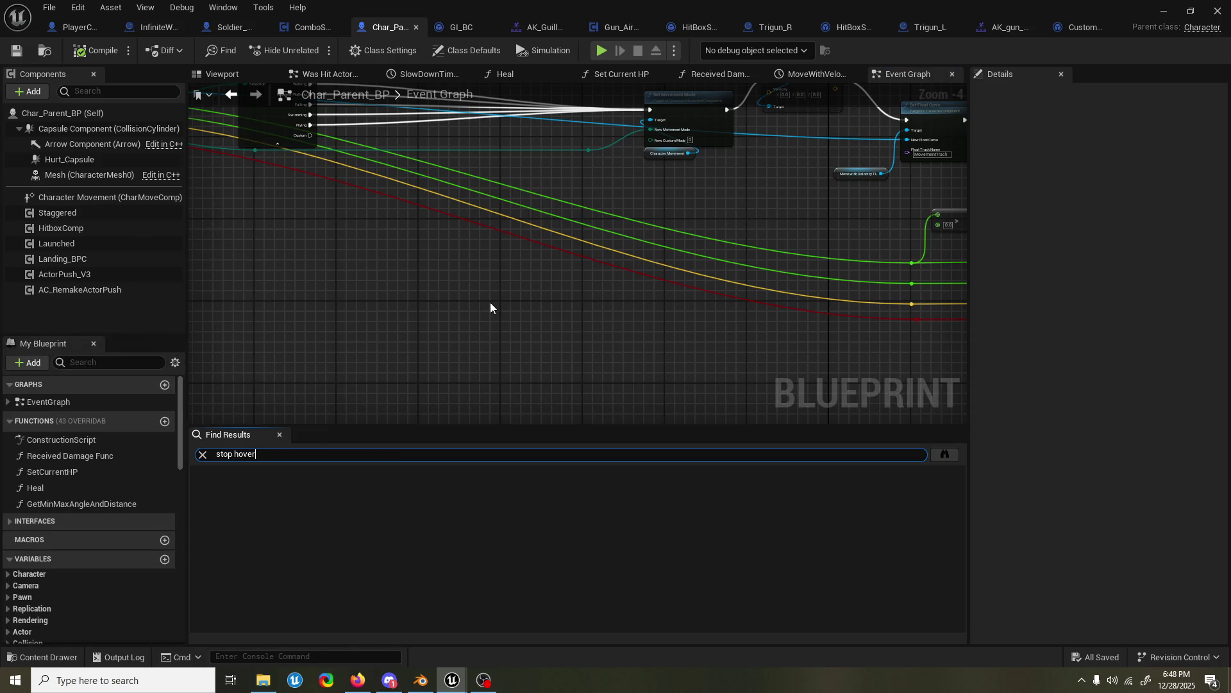
key("Return")
left_click(278, 490)
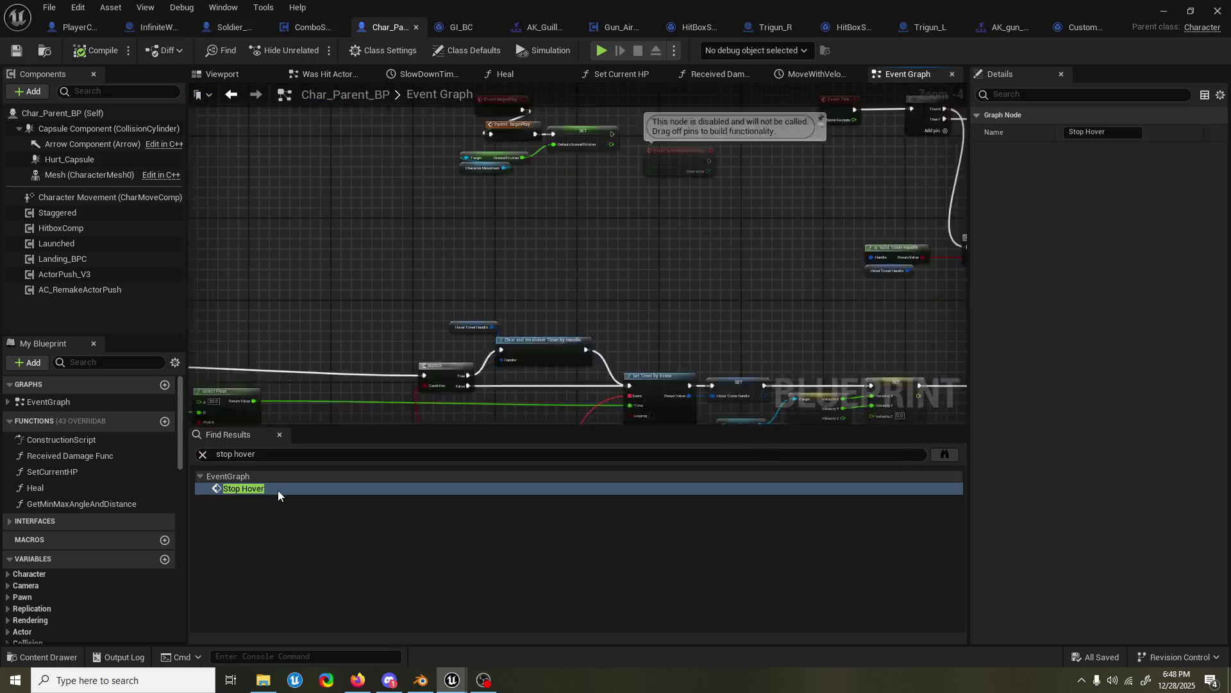
left_click(280, 435)
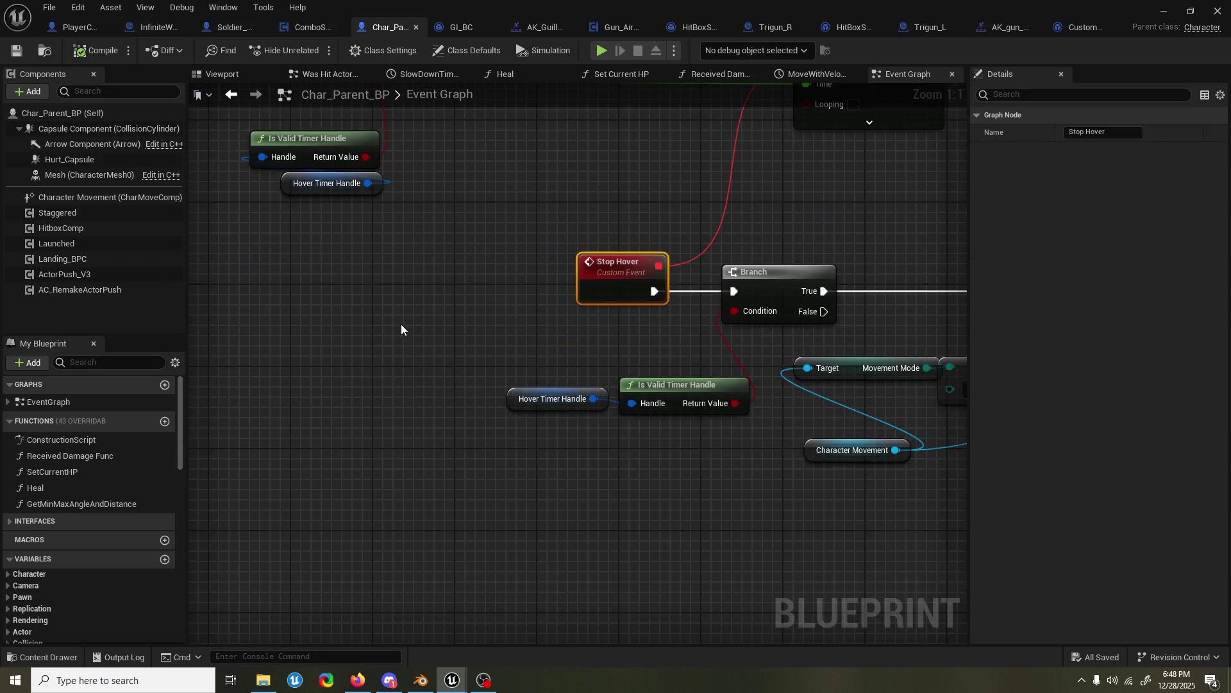
scroll(511, 263, "down", 3)
mouse_move(476, 362)
left_mouse_down()
mouse_move(844, 383)
mouse_move(374, 183)
mouse_move(699, 386)
mouse_move(572, 394)
mouse_move(761, 391)
mouse_move(574, 401)
mouse_move(436, 353)
left_mouse_up()
right_click(632, 192)
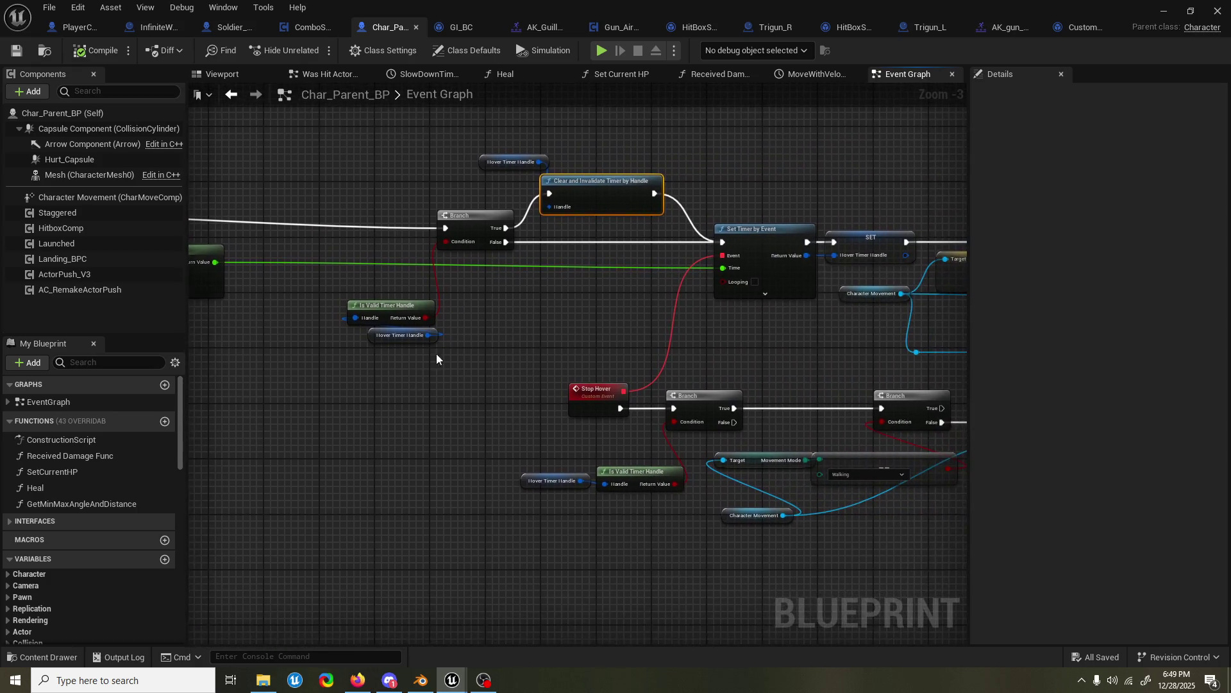
left_click_drag(812, 178, 782, 175)
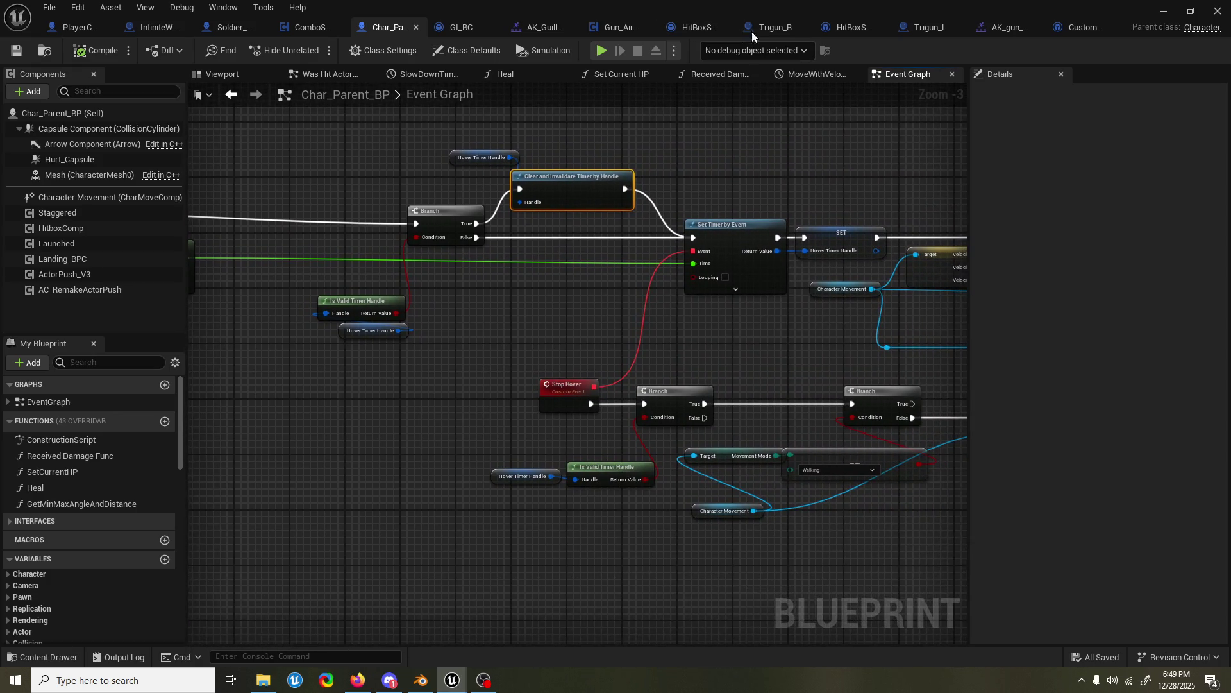
- Add a fifth notify track to the AK_gun_air_Finisher montage
left_click(1012, 30)
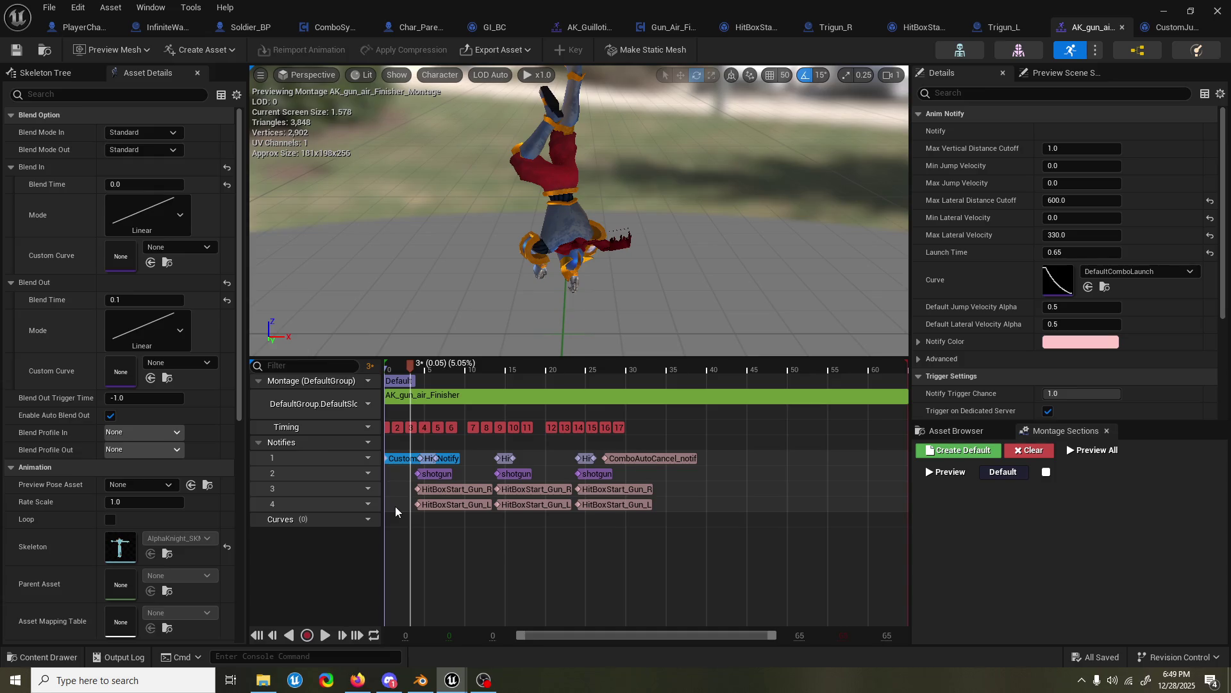
left_click(363, 453)
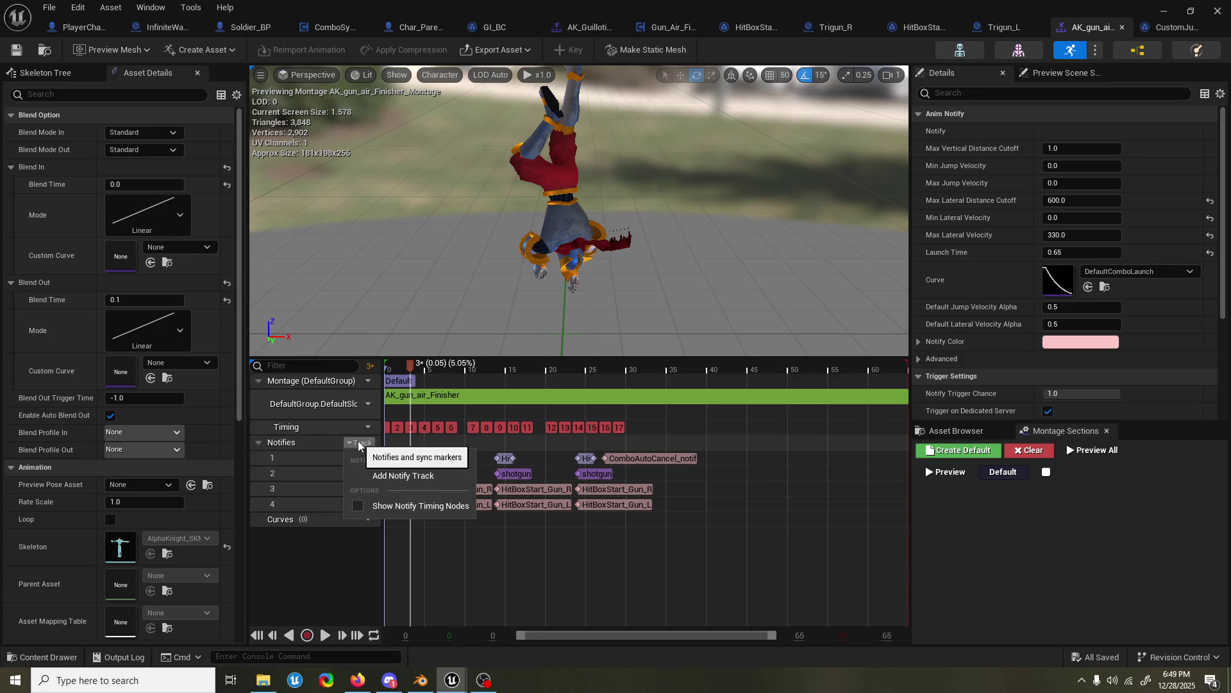
left_click(405, 483)
- Add a StartHoverNotif on track 5 and place it at frame 0
right_click(396, 524)
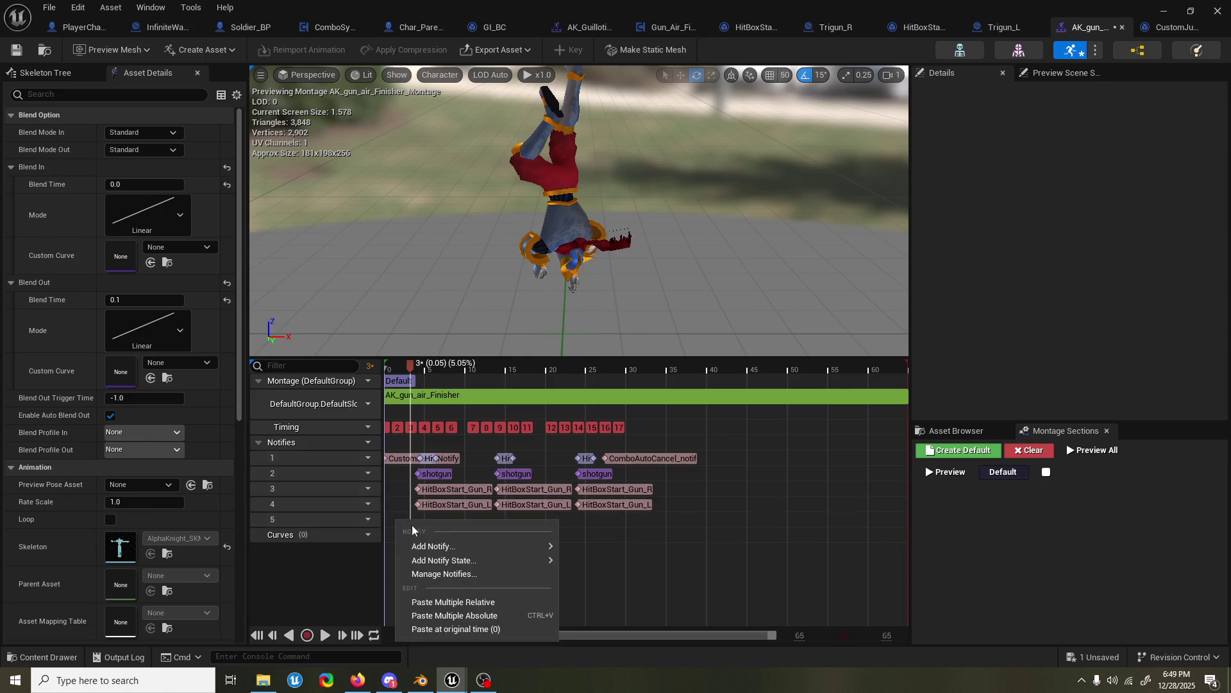
mouse_move(448, 545)
type("sta")
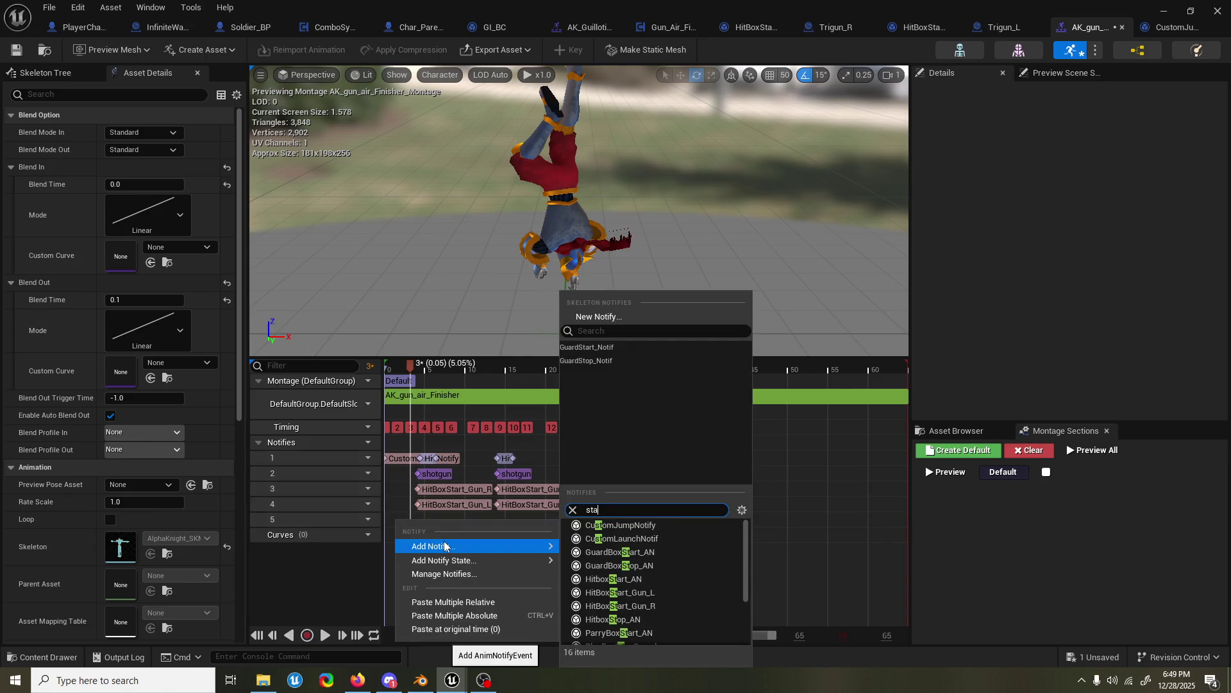
type("rt ho")
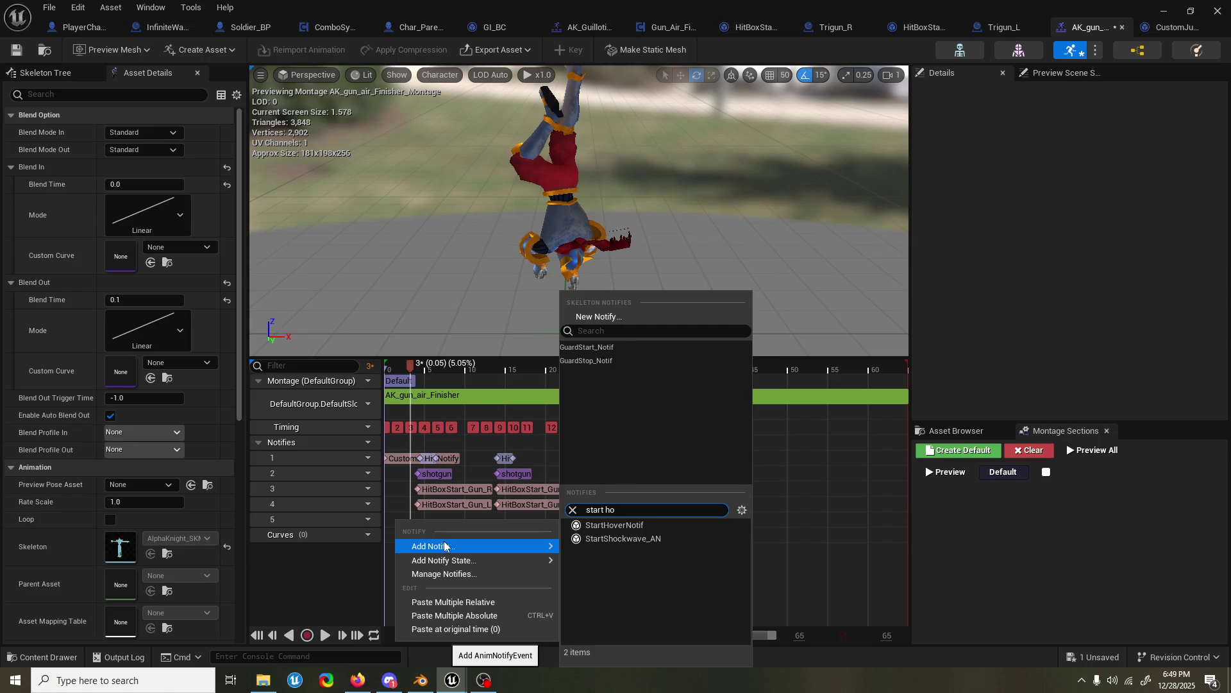
key("Down")
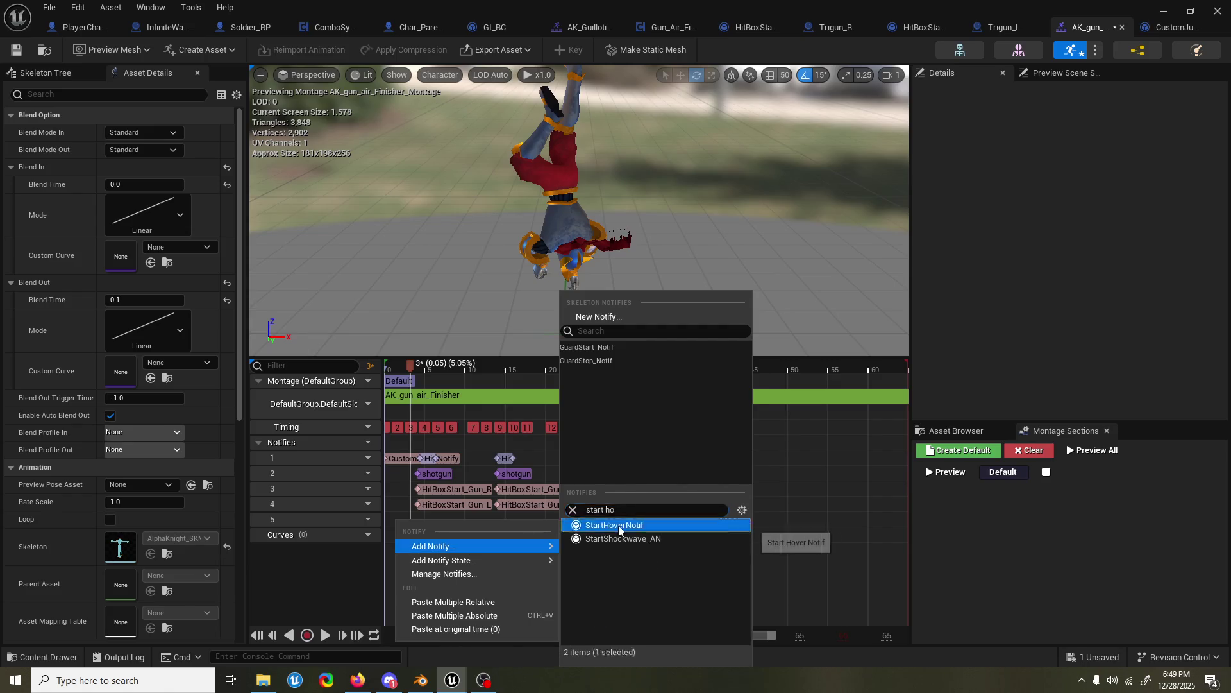
key("Return")
left_click(418, 520)
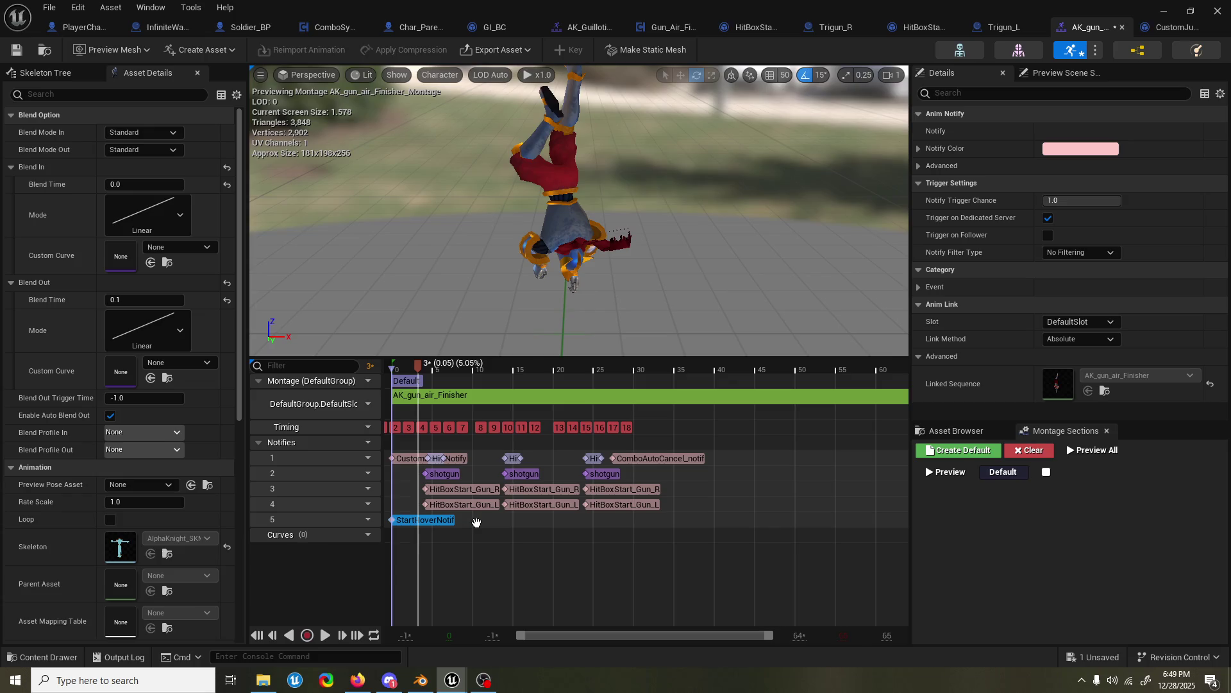
mouse_move(430, 521)
left_mouse_down()
mouse_move(407, 521)
mouse_move(410, 536)
left_mouse_up()
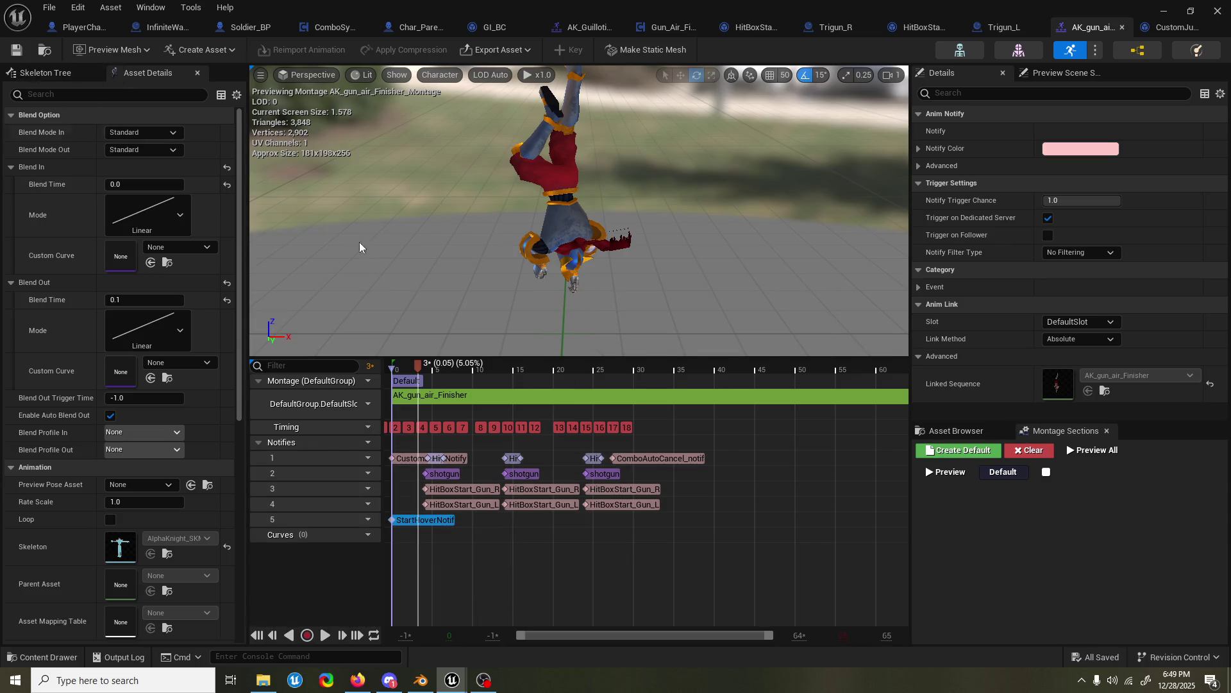
- Preview the pose around frames 28–35, then reset the playhead to the montage start
left_click(624, 369)
mouse_move(624, 369)
left_mouse_down()
mouse_move(675, 379)
mouse_move(571, 388)
mouse_move(583, 389)
left_mouse_up()
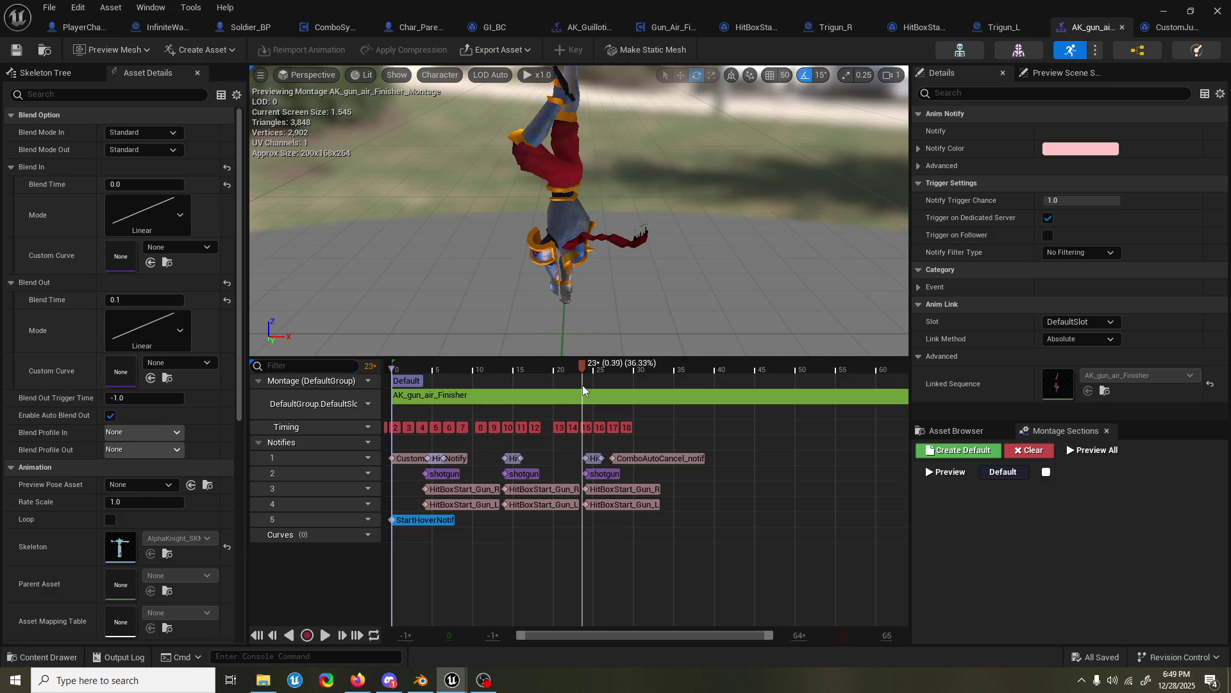
left_click(580, 391)
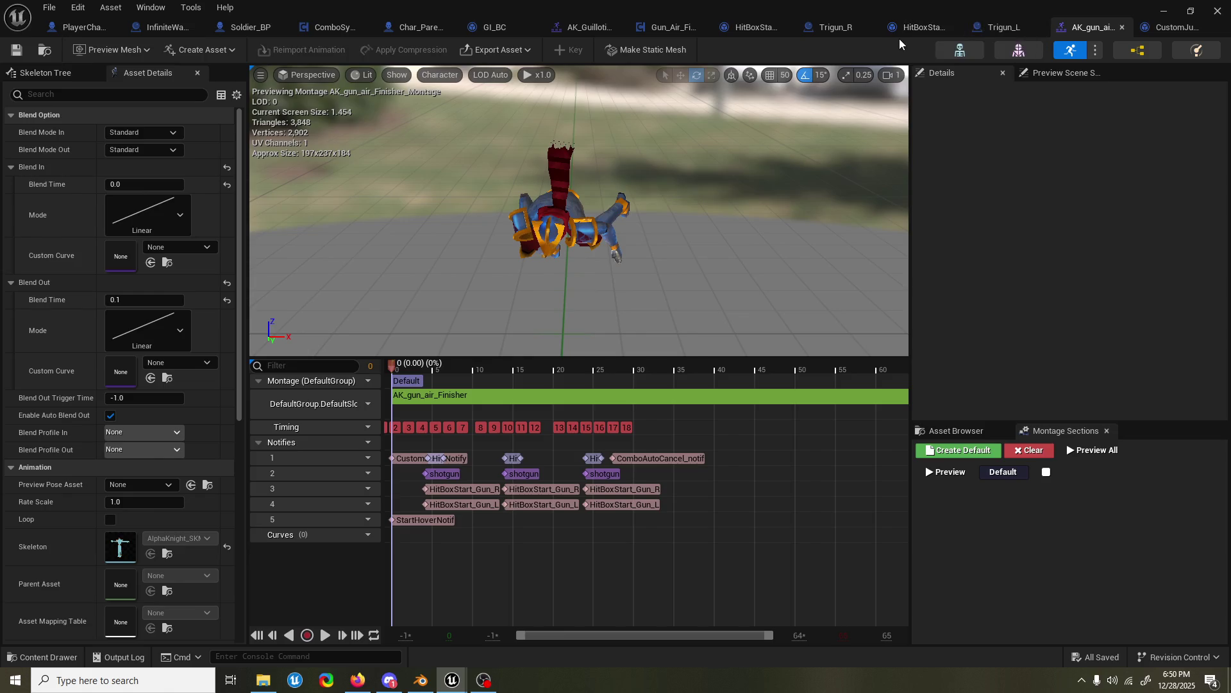
- Hide the montage editor, play-test the air finisher, then stop the session with Esc
left_click(1163, 13)
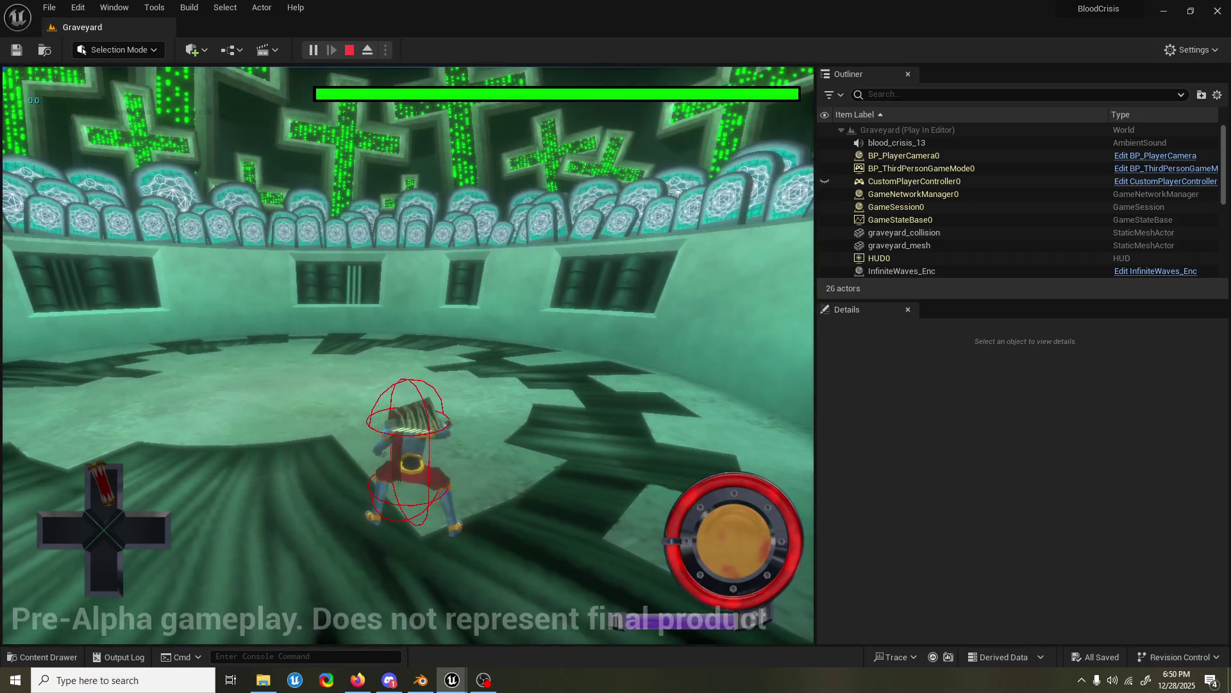
key("Escape")
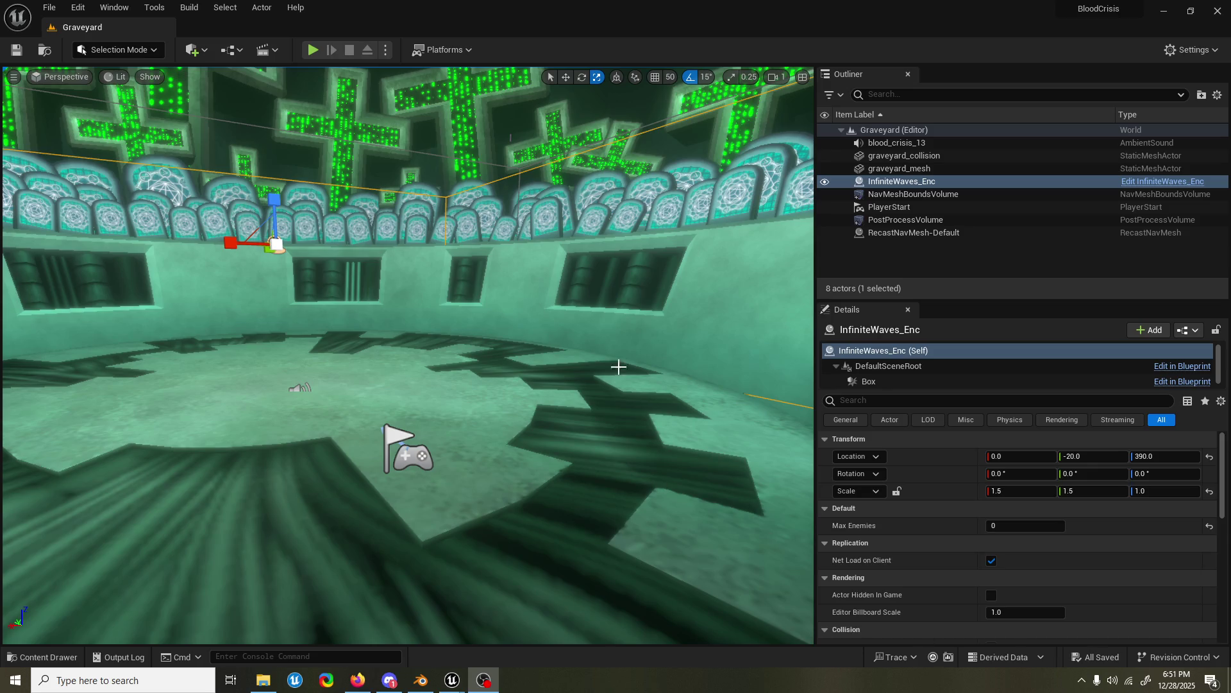
- Bring the air finisher montage editor back and preview the pose at frame 22
left_click_drag(517, 218, 449, 193)
mouse_move(473, 552)
left_mouse_down()
mouse_move(462, 564)
mouse_move(473, 552)
left_mouse_up()
mouse_move(464, 681)
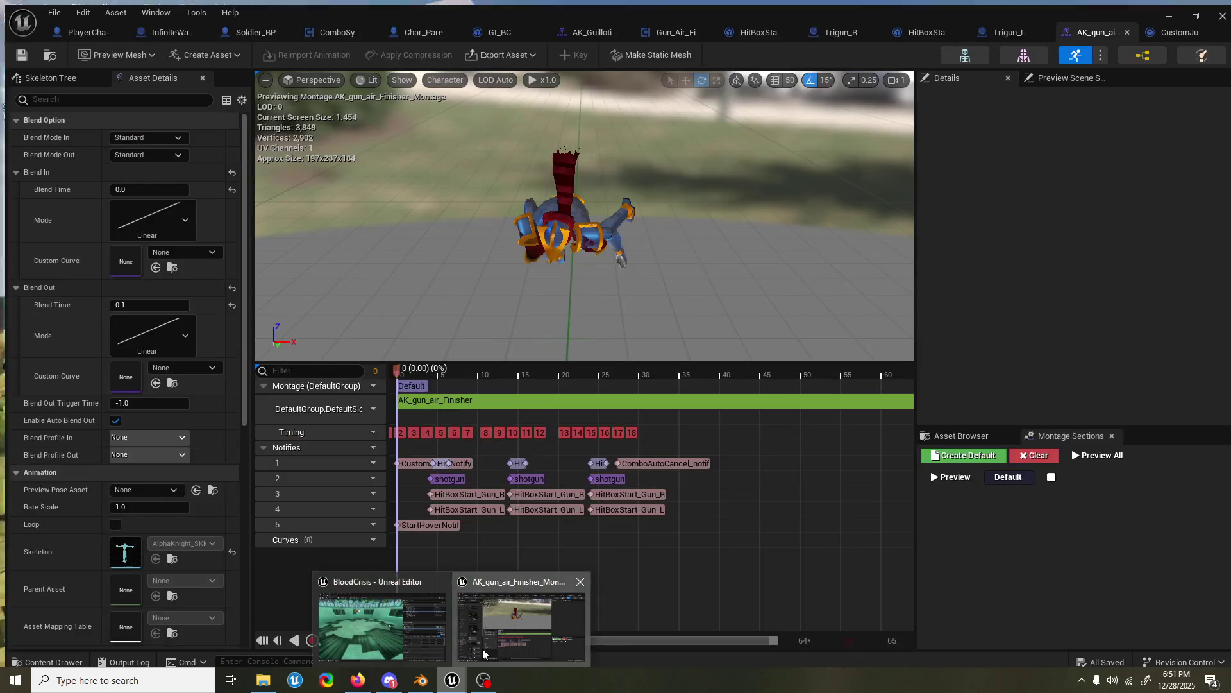
left_click(483, 648)
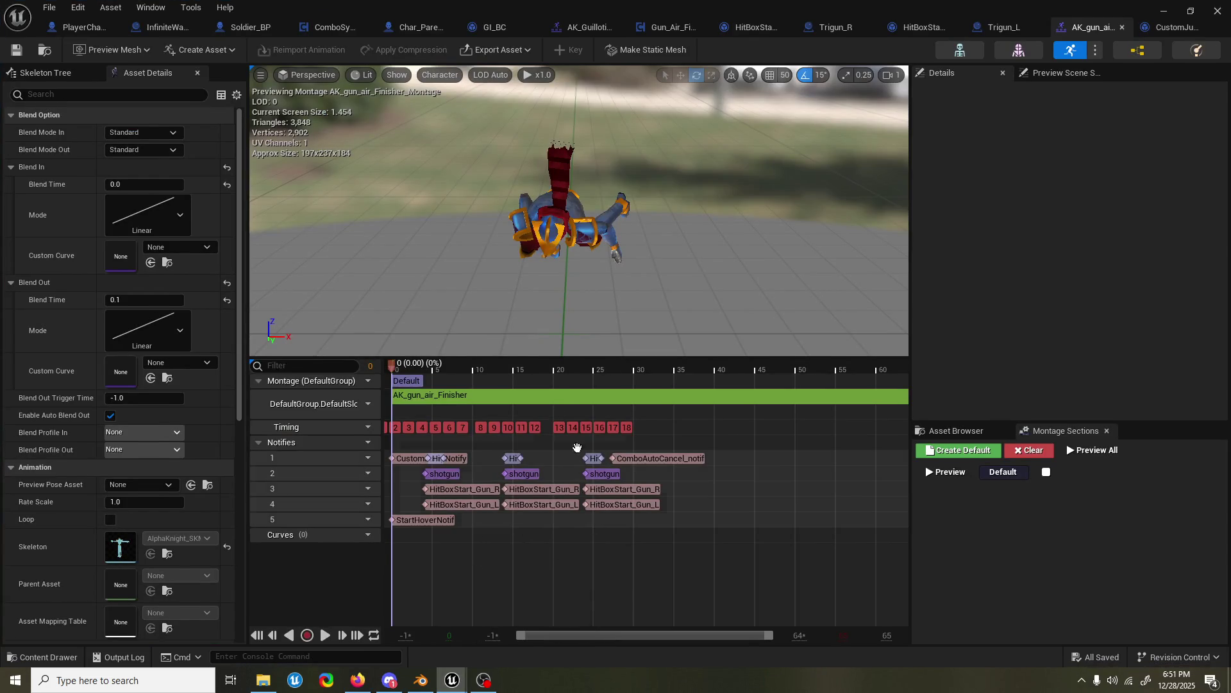
left_click_drag(554, 366, 608, 367)
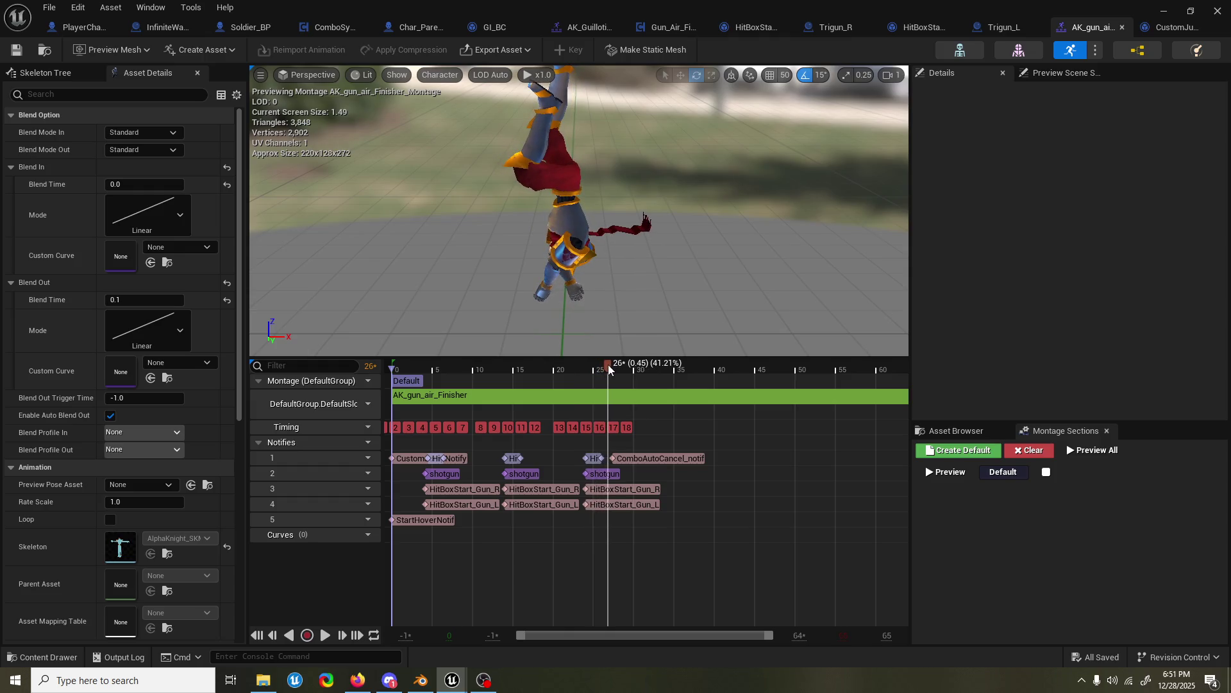
- Add a StopHoverNotif on track 5 at frame 26 and save the montage
right_click(617, 526)
mouse_move(672, 551)
type("stop hov")
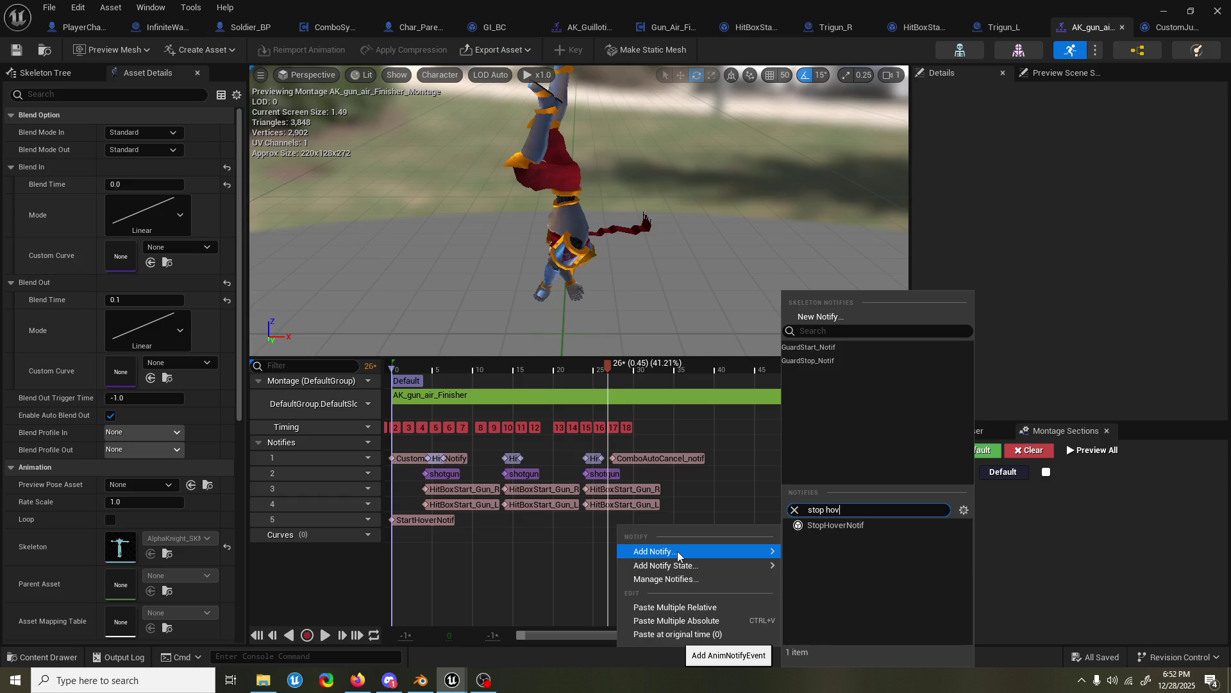
left_click(833, 524)
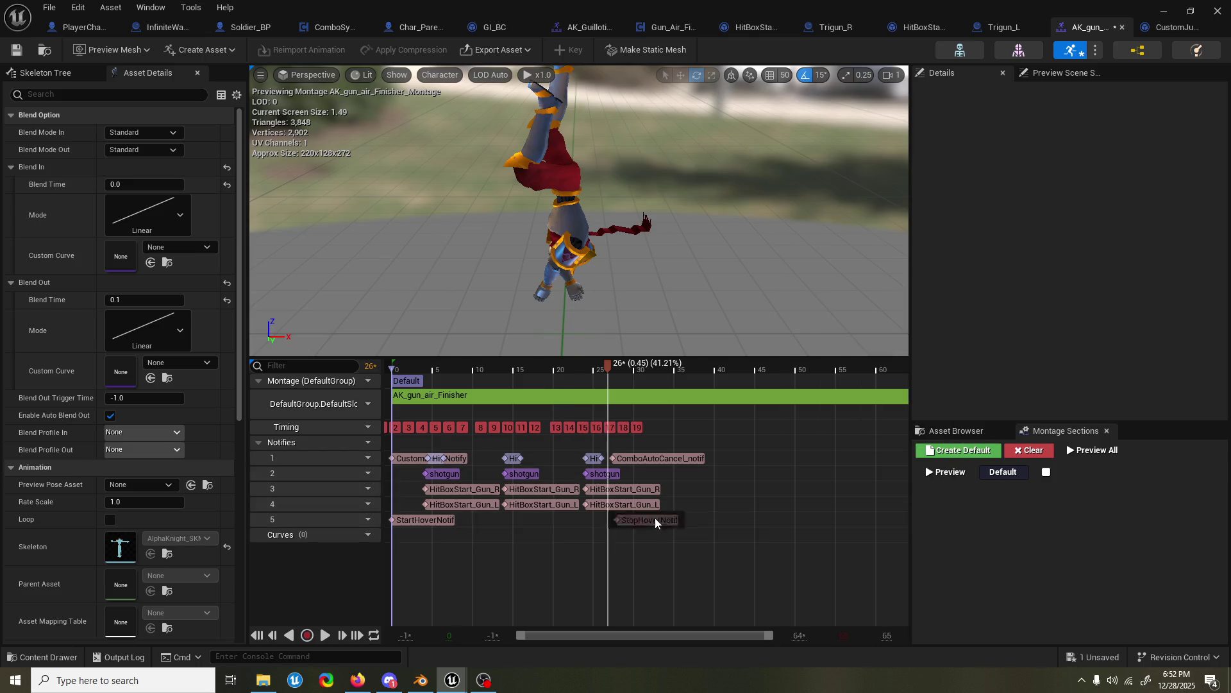
left_click_drag(655, 518, 647, 519)
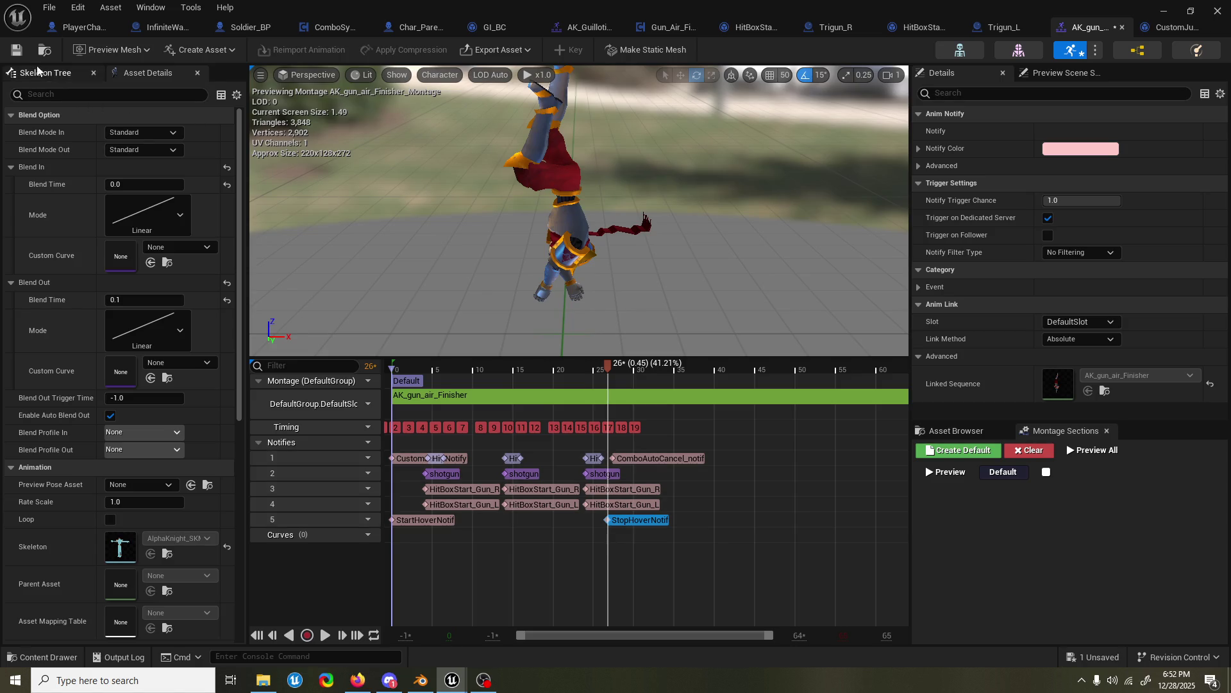
left_click(16, 50)
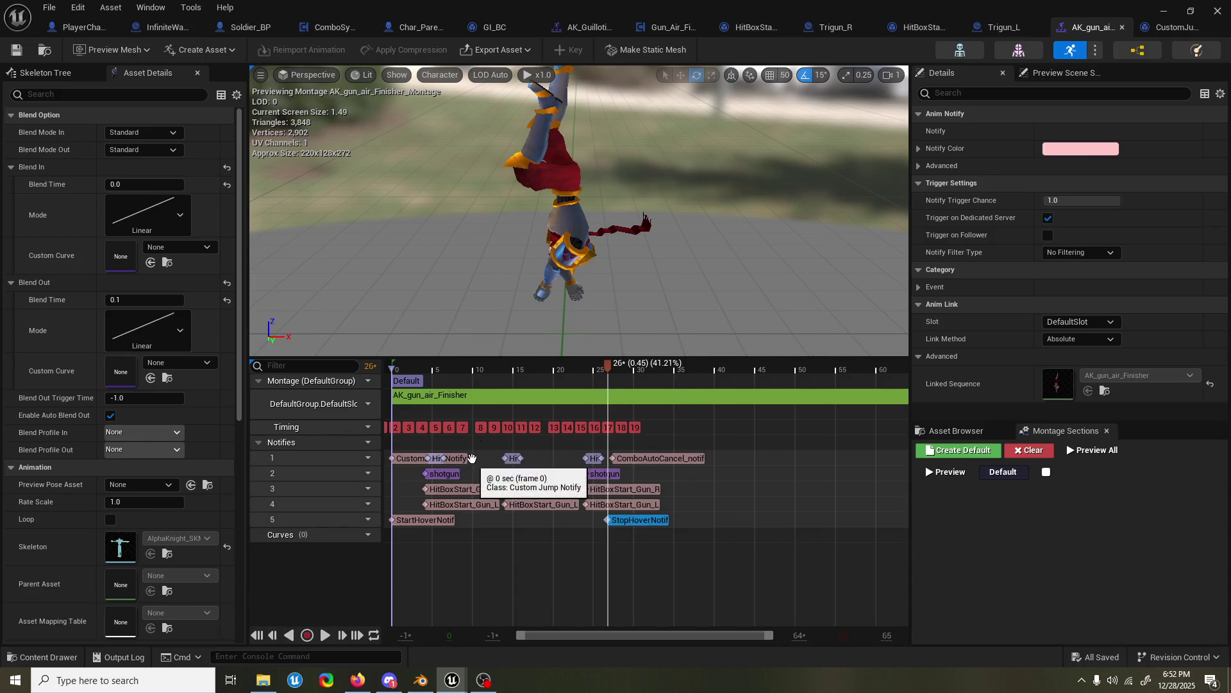
left_click(1167, 11)
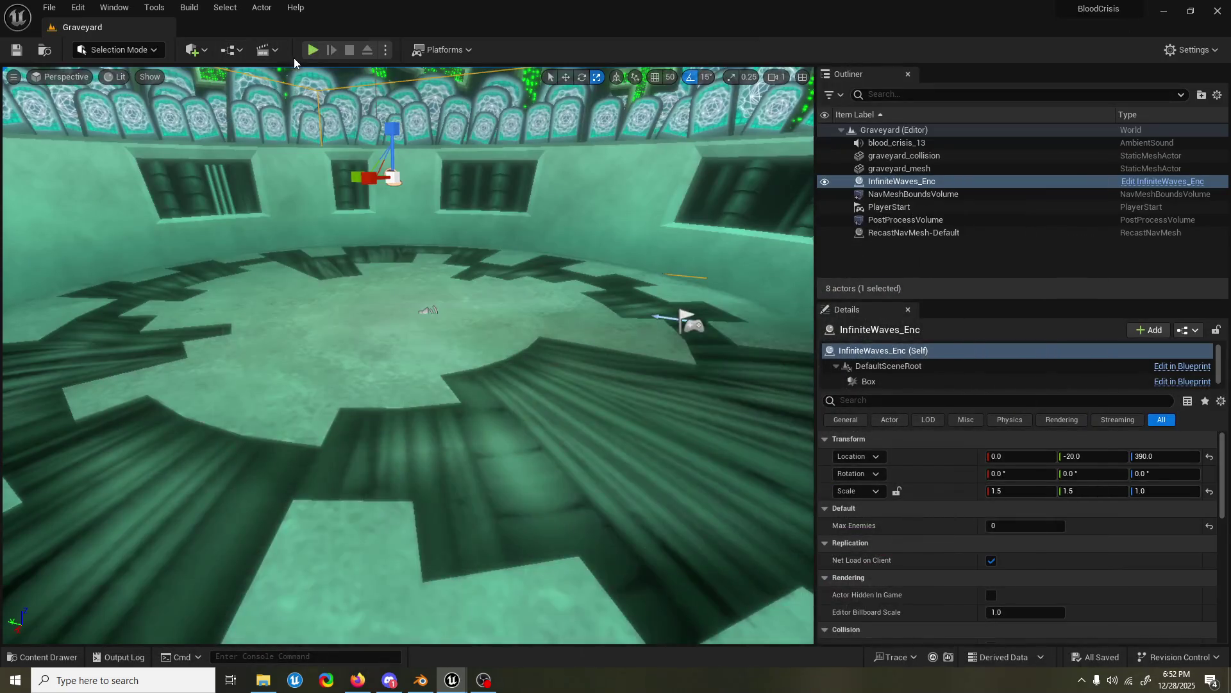
left_click(313, 49)
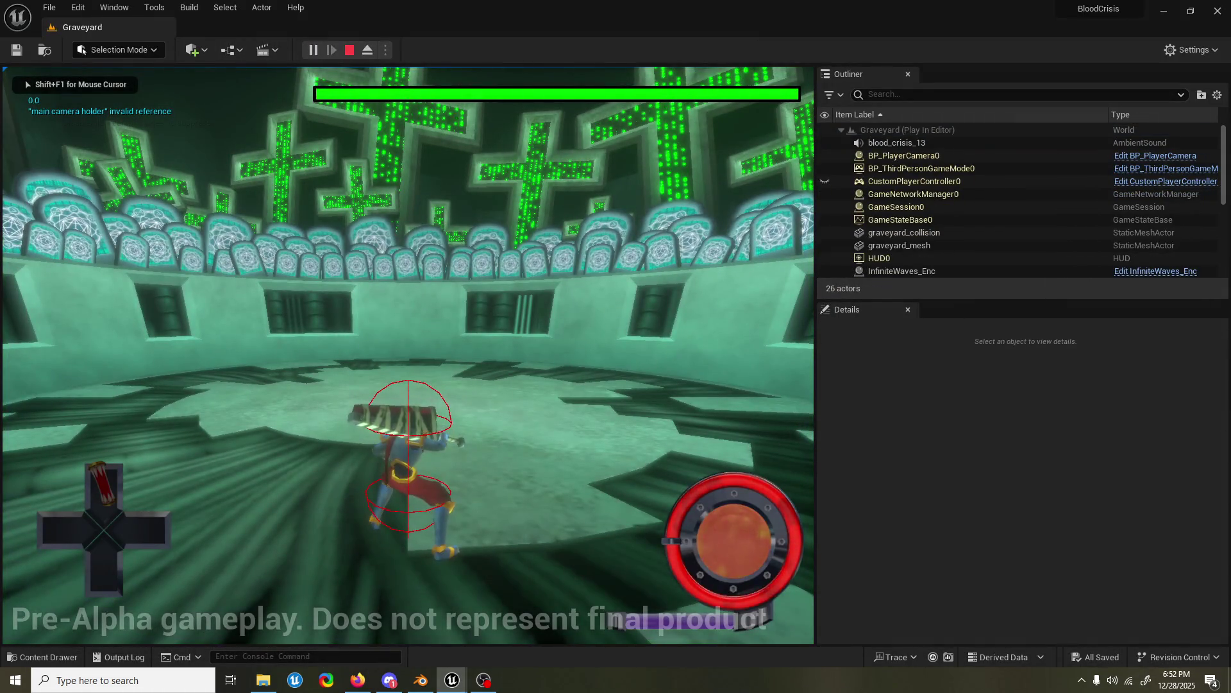
key("space")
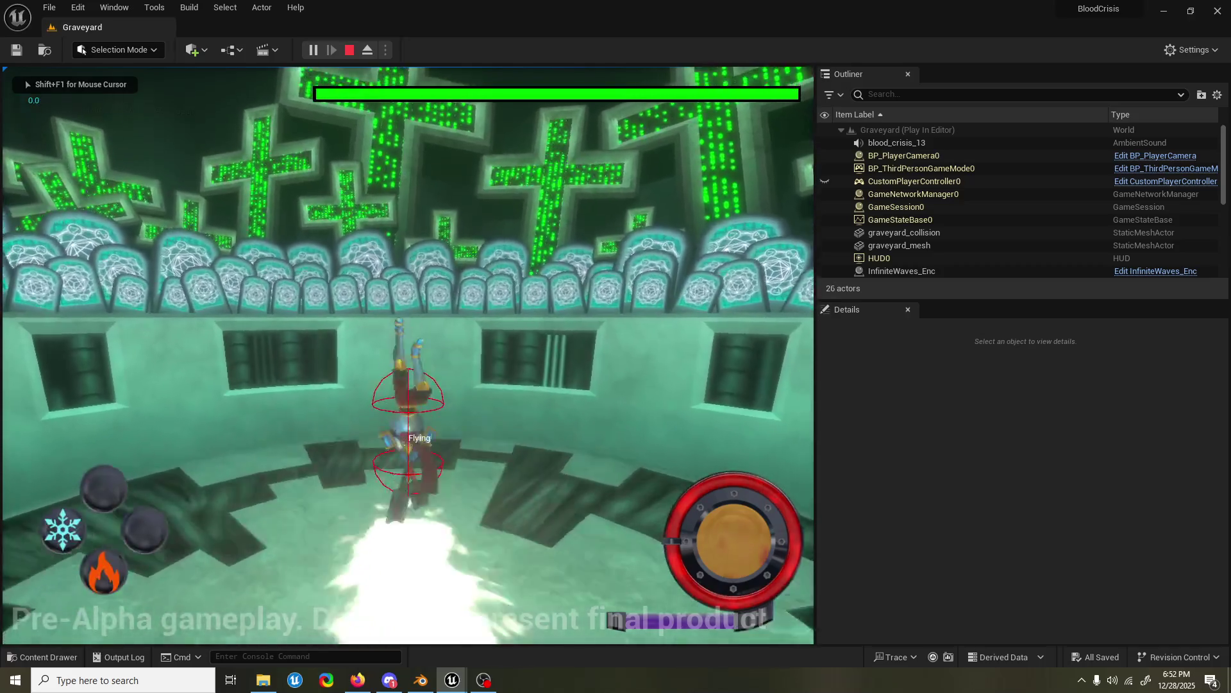
key("space")
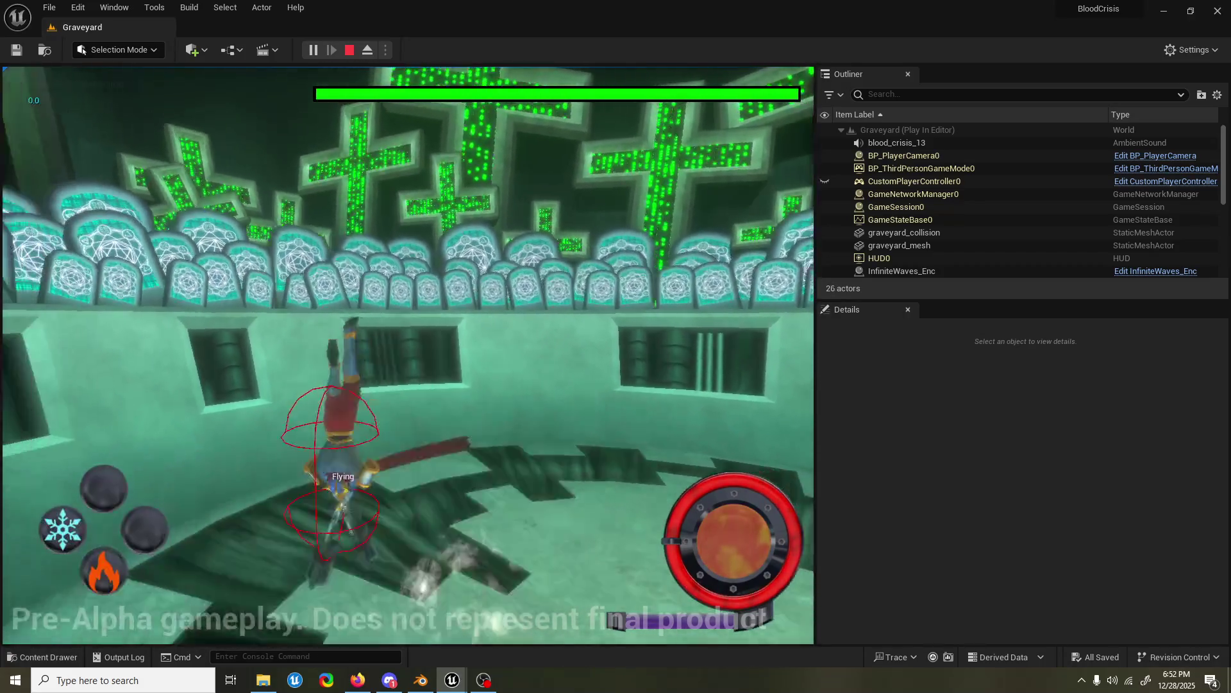
key("e")
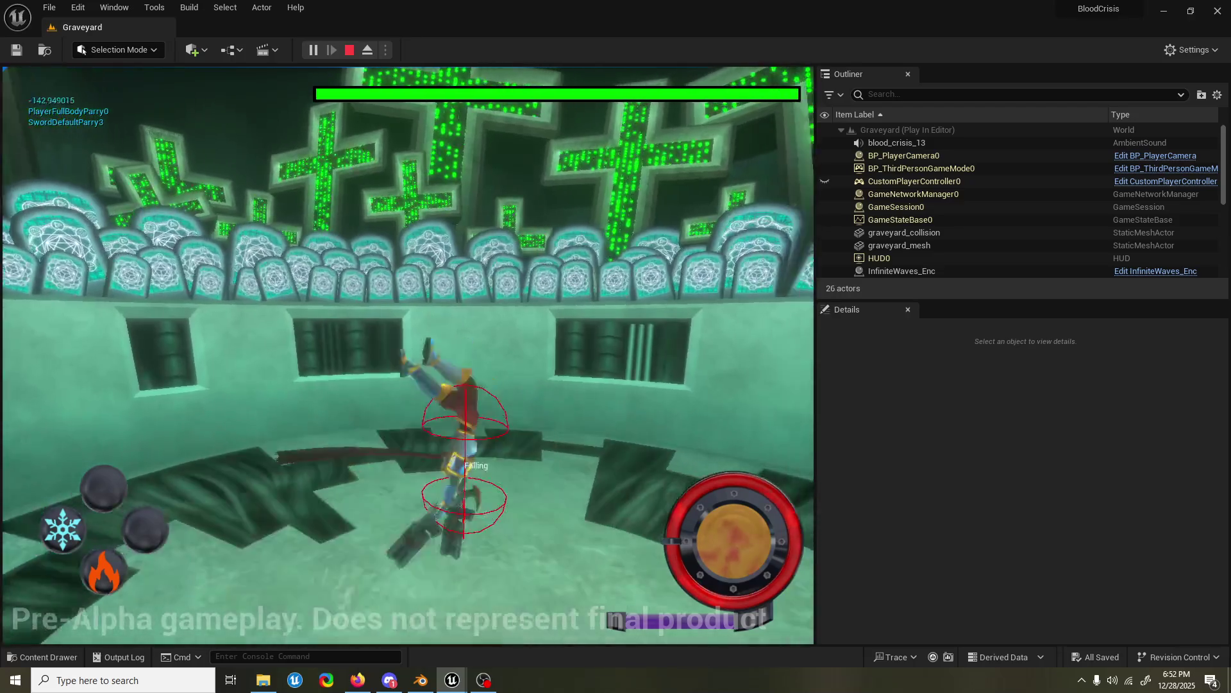
key("e")
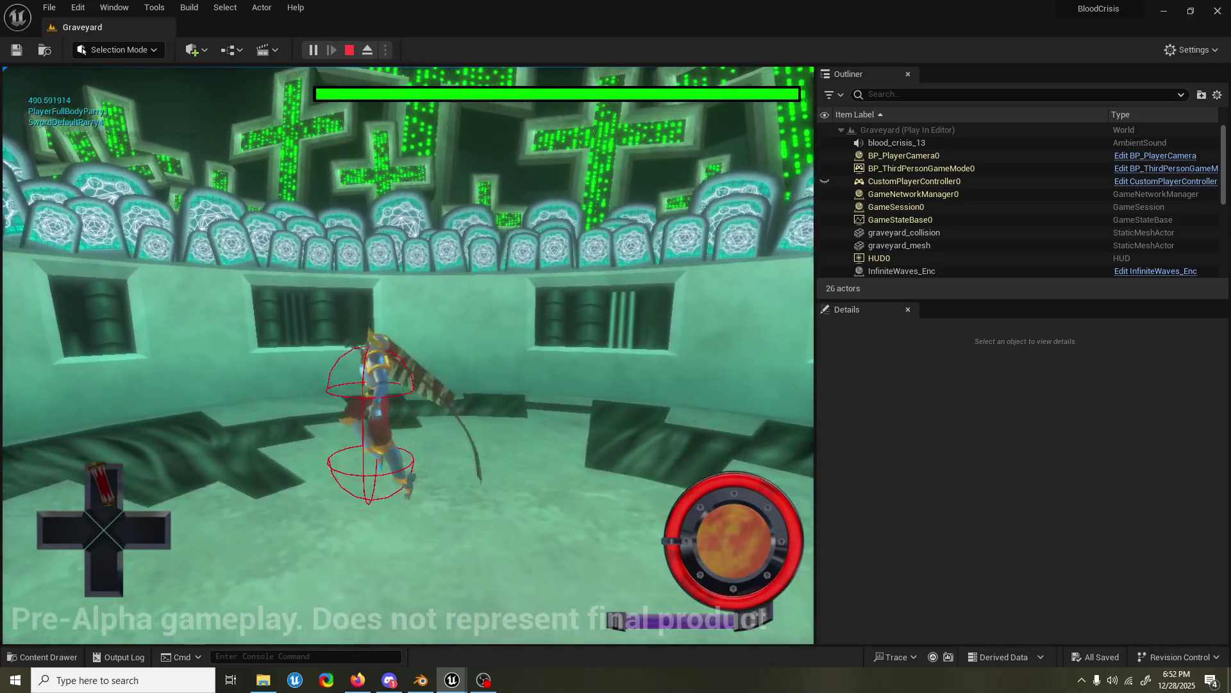
key("space")
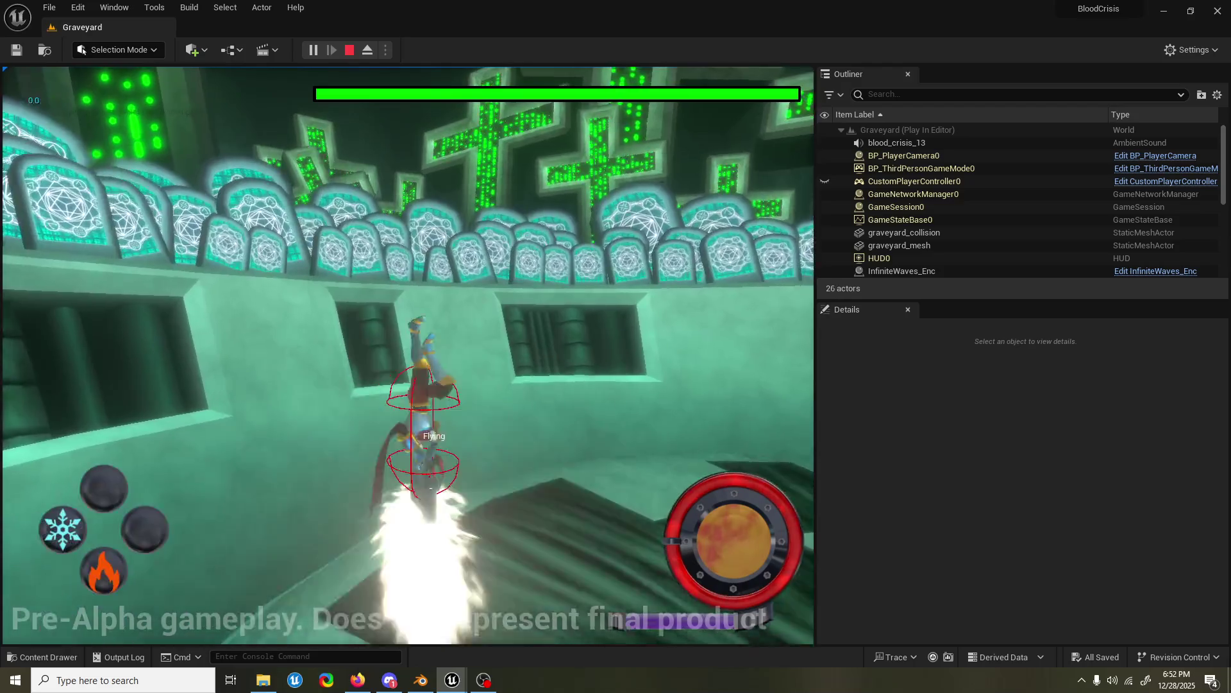
key("space")
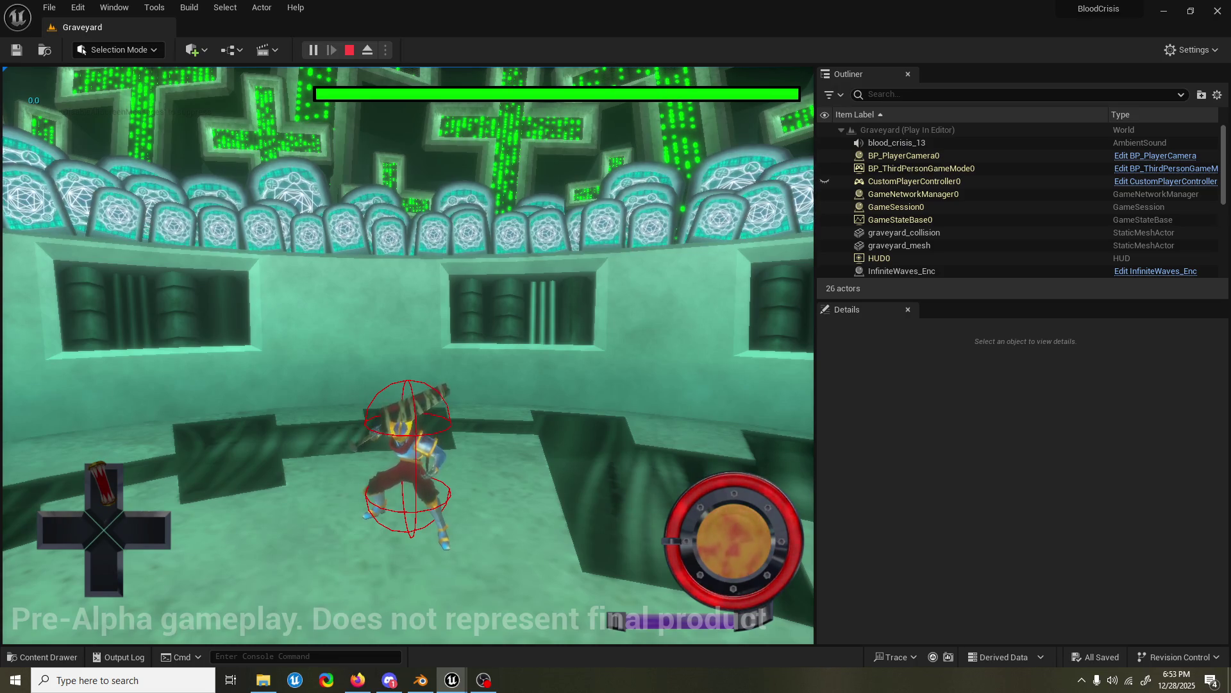
key("Escape")
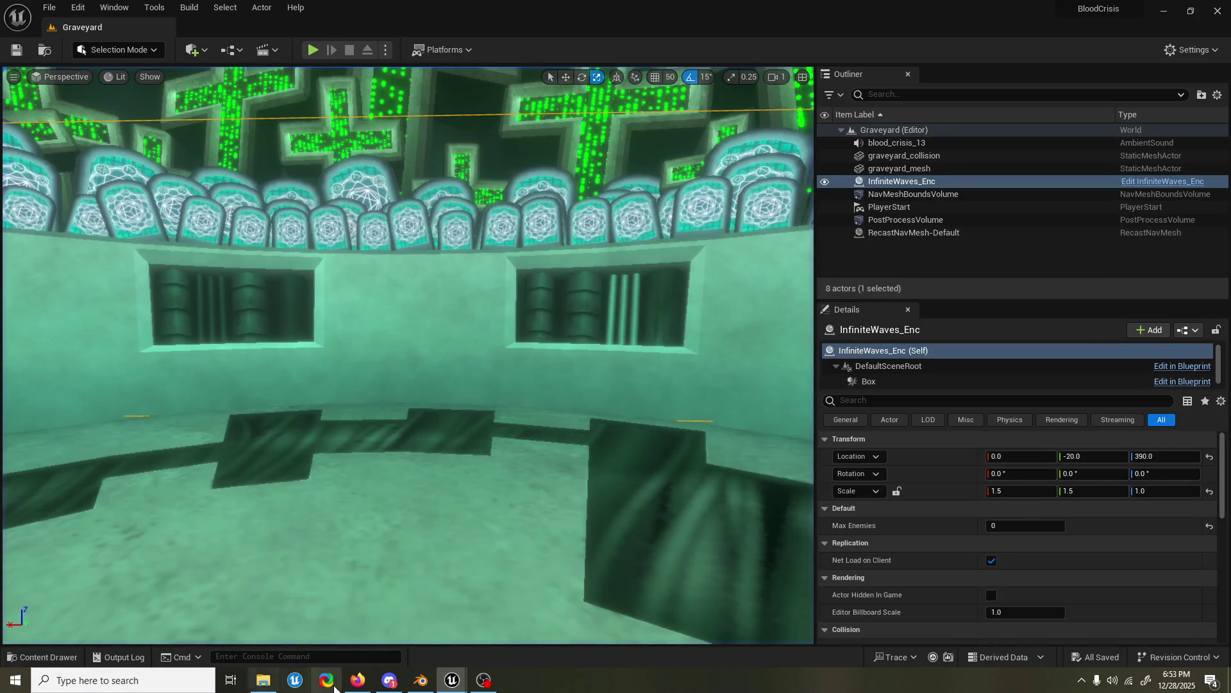
- Reopen the air finisher montage and nudge ComboAutoCancel_notif earlier onto notify track 1
mouse_move(452, 679)
left_click(506, 632)
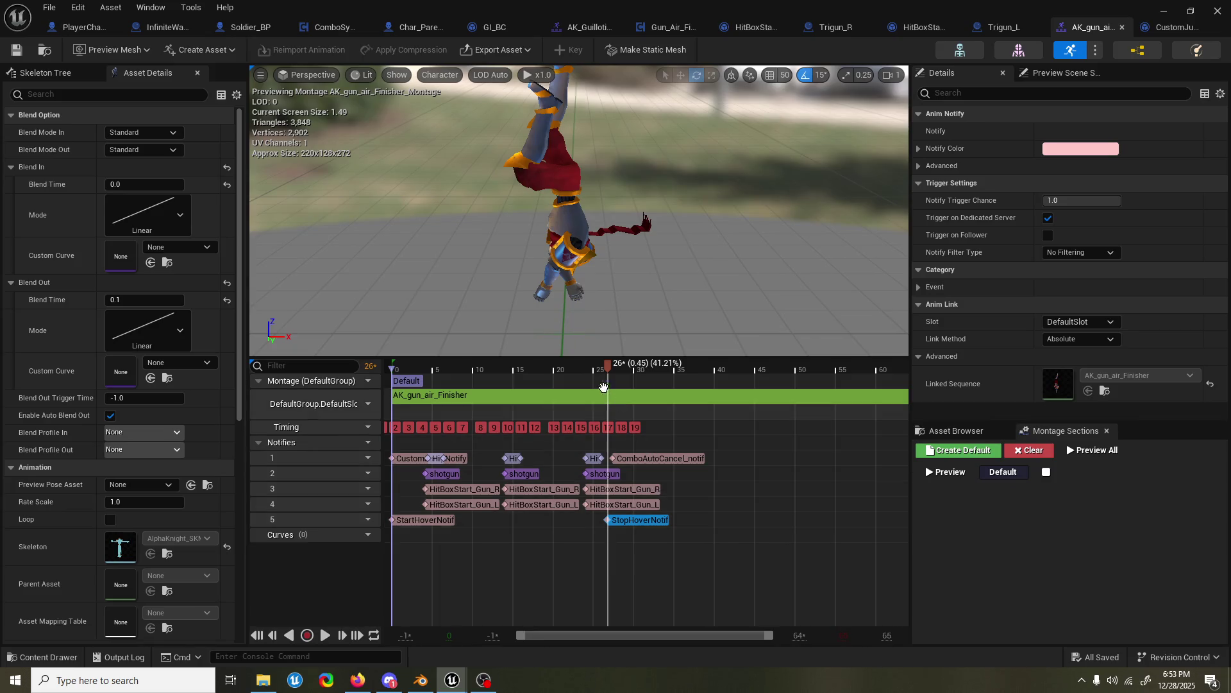
left_click_drag(603, 387, 593, 387)
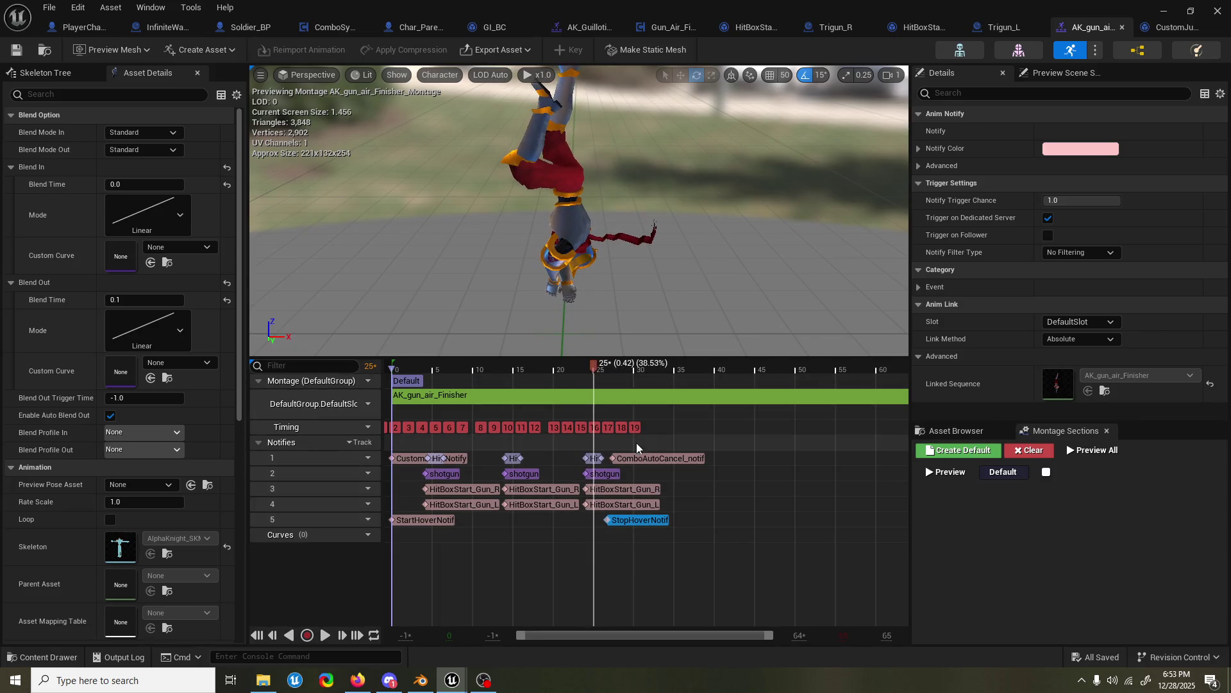
mouse_move(638, 460)
left_mouse_down()
mouse_move(626, 462)
mouse_move(625, 440)
mouse_move(626, 527)
left_mouse_up()
left_click_drag(634, 542, 632, 460)
- Add notify track 6 and move CustomJumpNotify and ComboAutoCancel_notif (frame 27) onto it
left_click(375, 472)
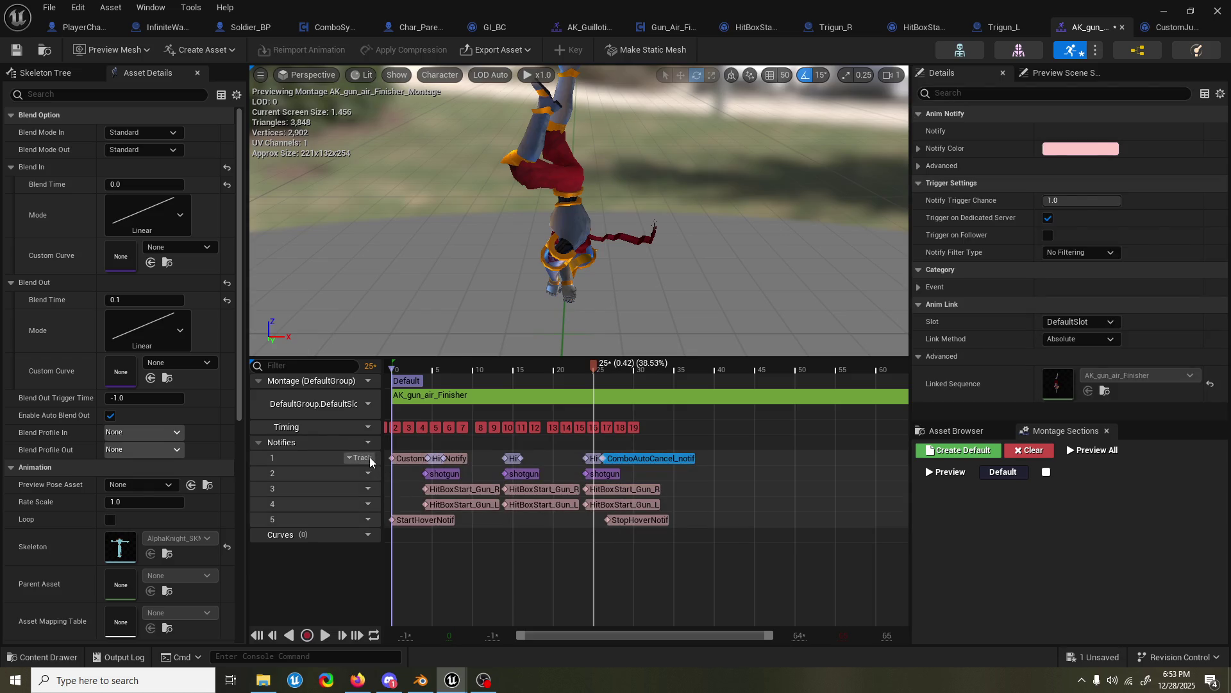
left_click(371, 487)
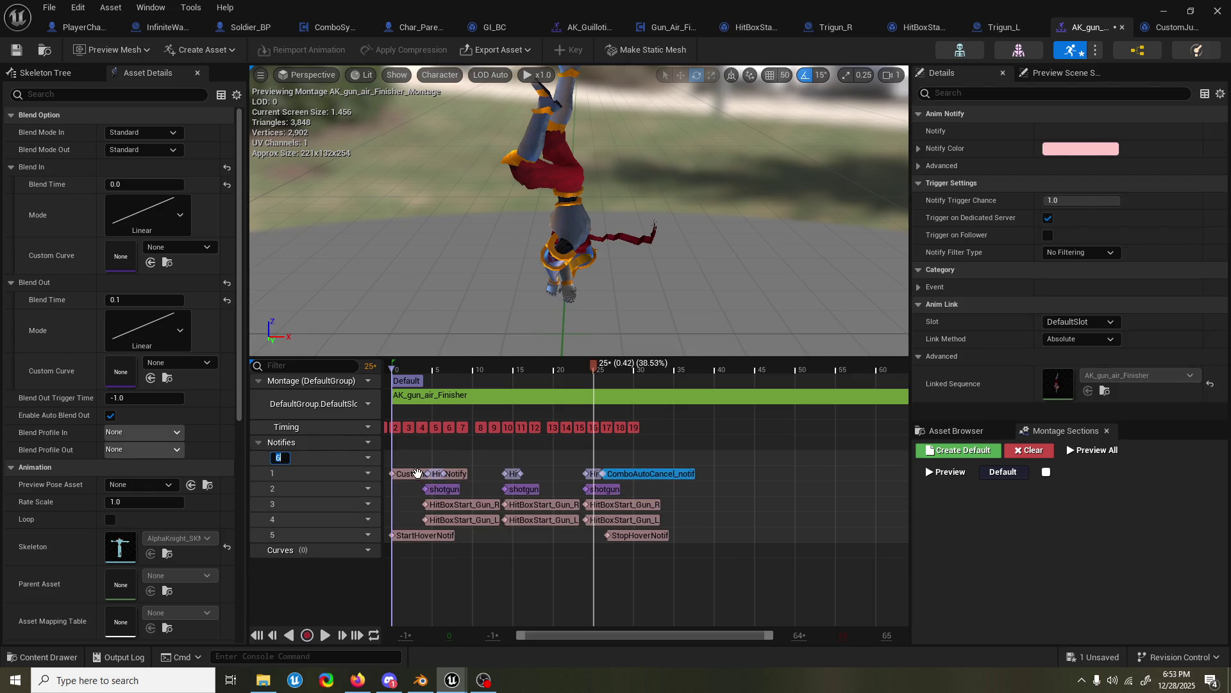
left_click_drag(414, 473, 421, 458)
left_click_drag(624, 475, 645, 458)
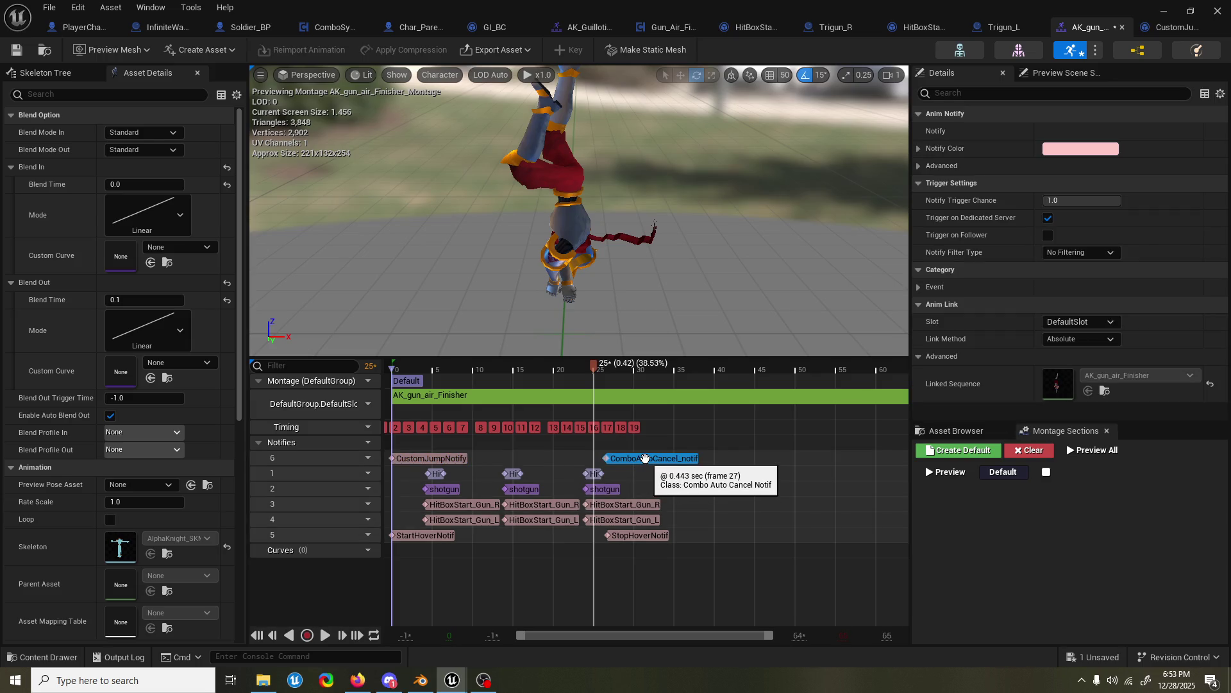
- Shift StopHoverNotif earlier to around frame 10, save the montage, and minimize the editor
left_click_drag(625, 537, 573, 550)
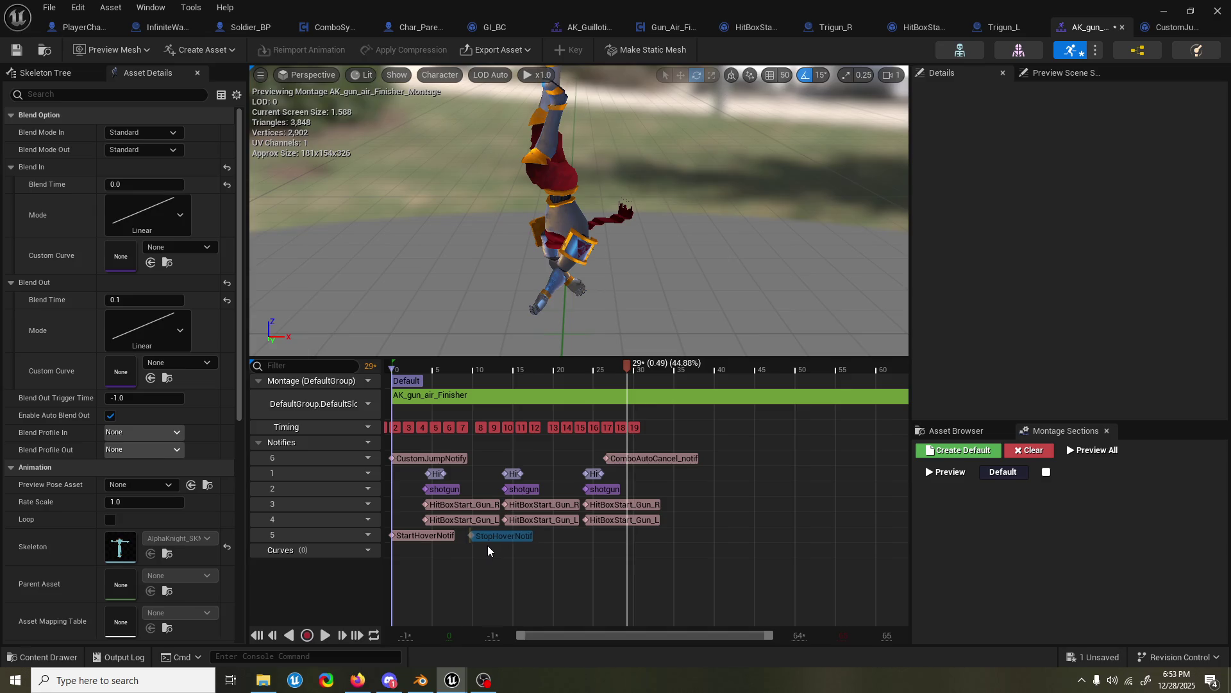
left_click_drag(488, 550, 485, 549)
left_click(16, 49)
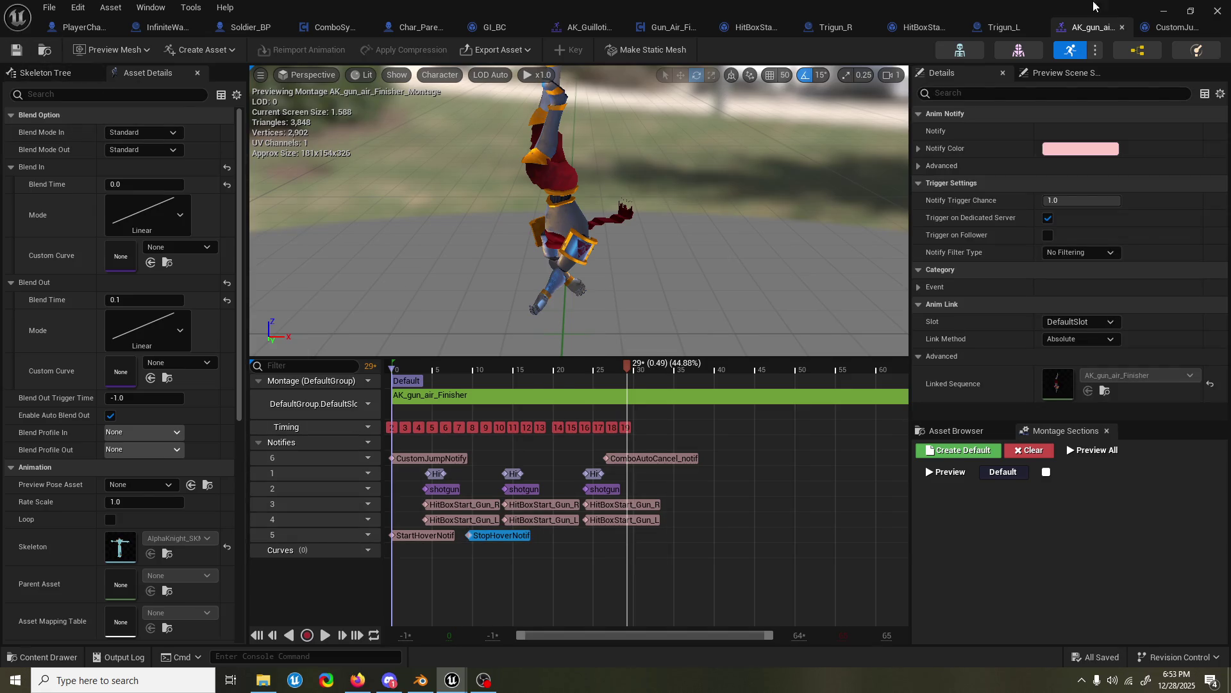
left_click(1161, 11)
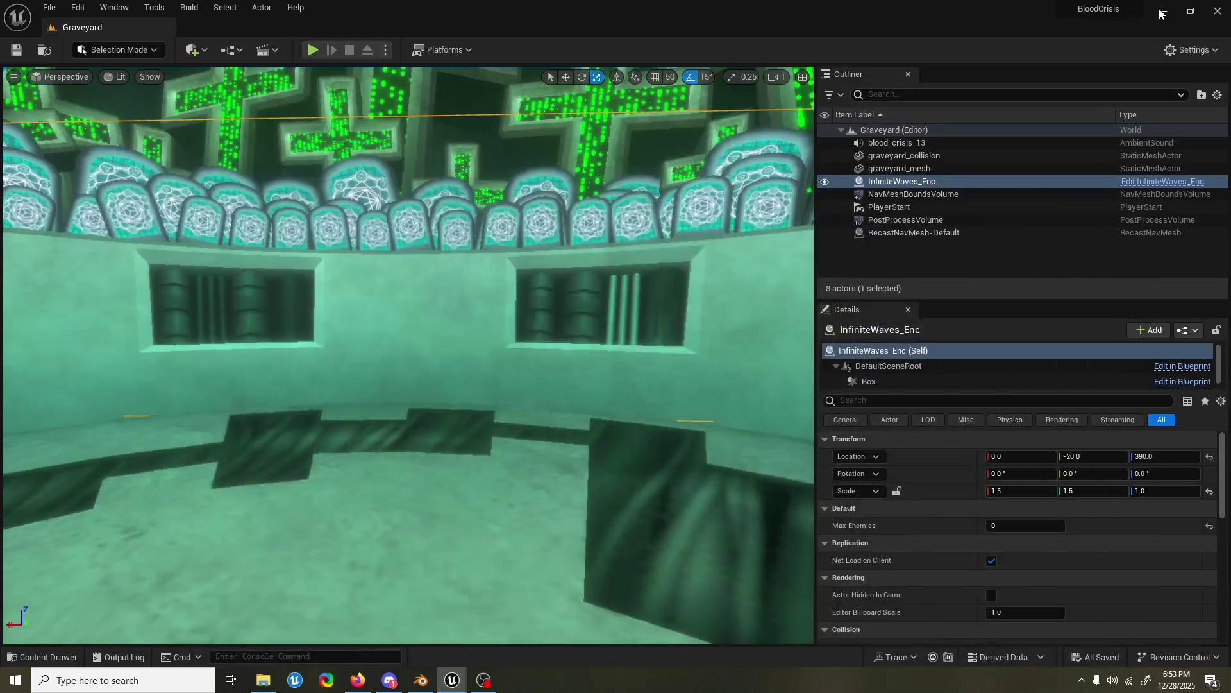
left_click(313, 51)
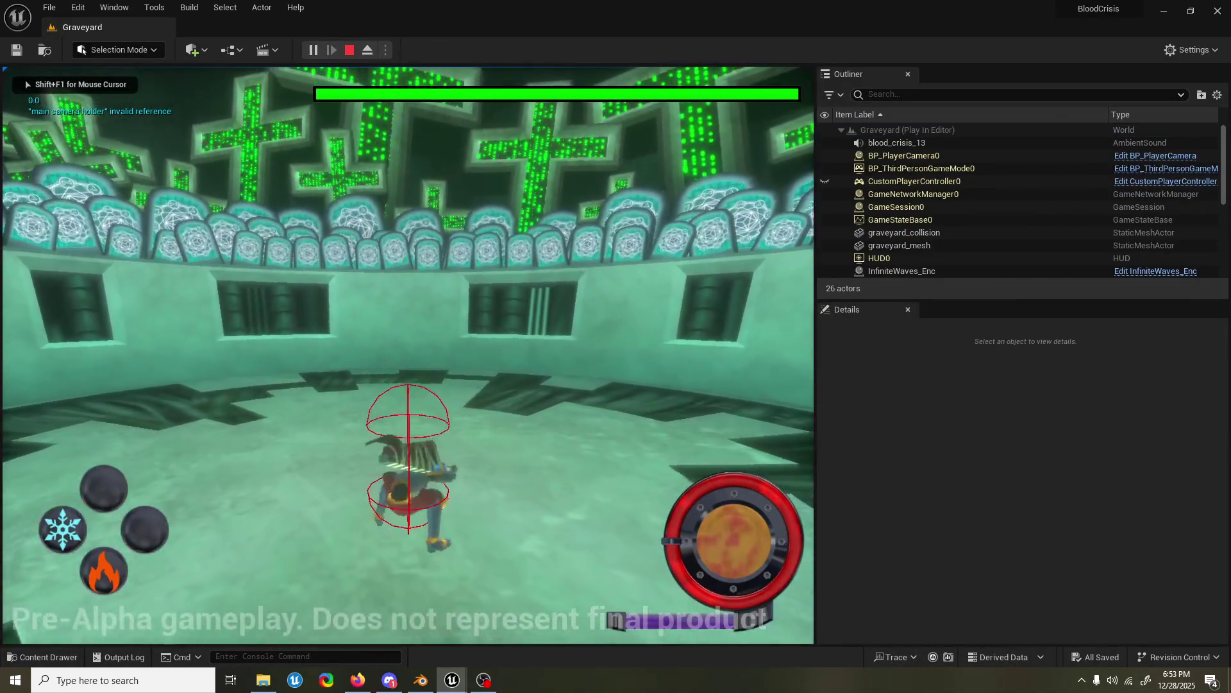
key("space")
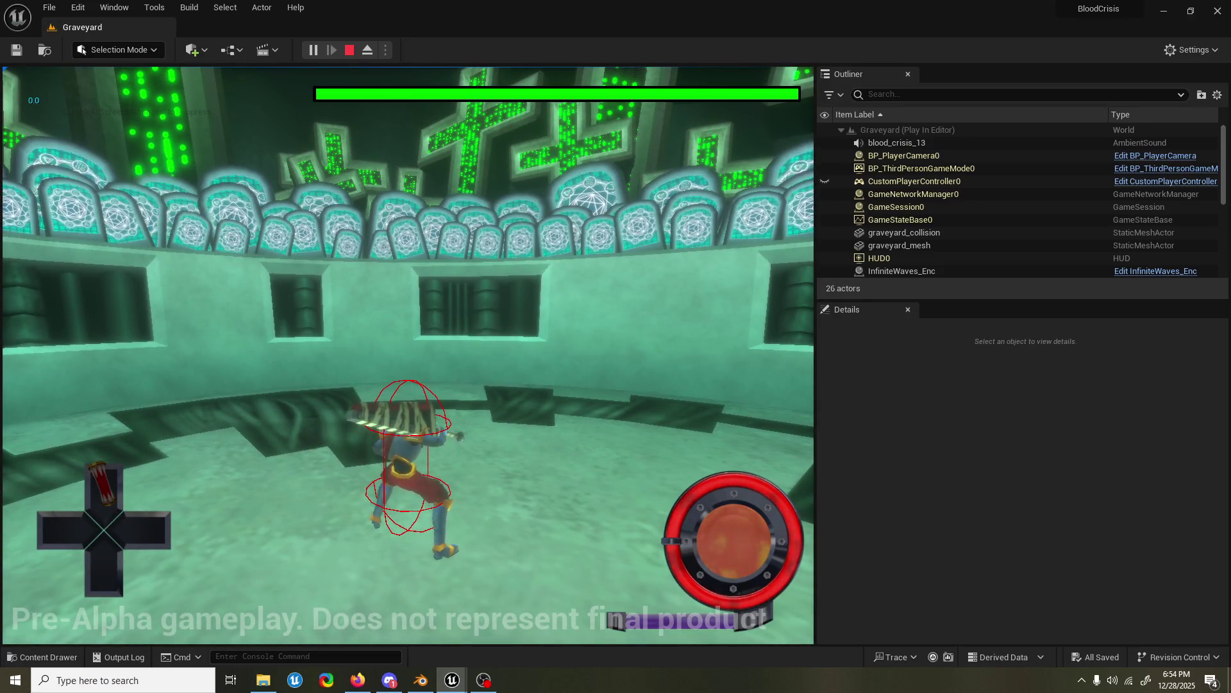
- Stop the play session and open the Guns_HBDT data table through a 'gun' search
key("Escape")
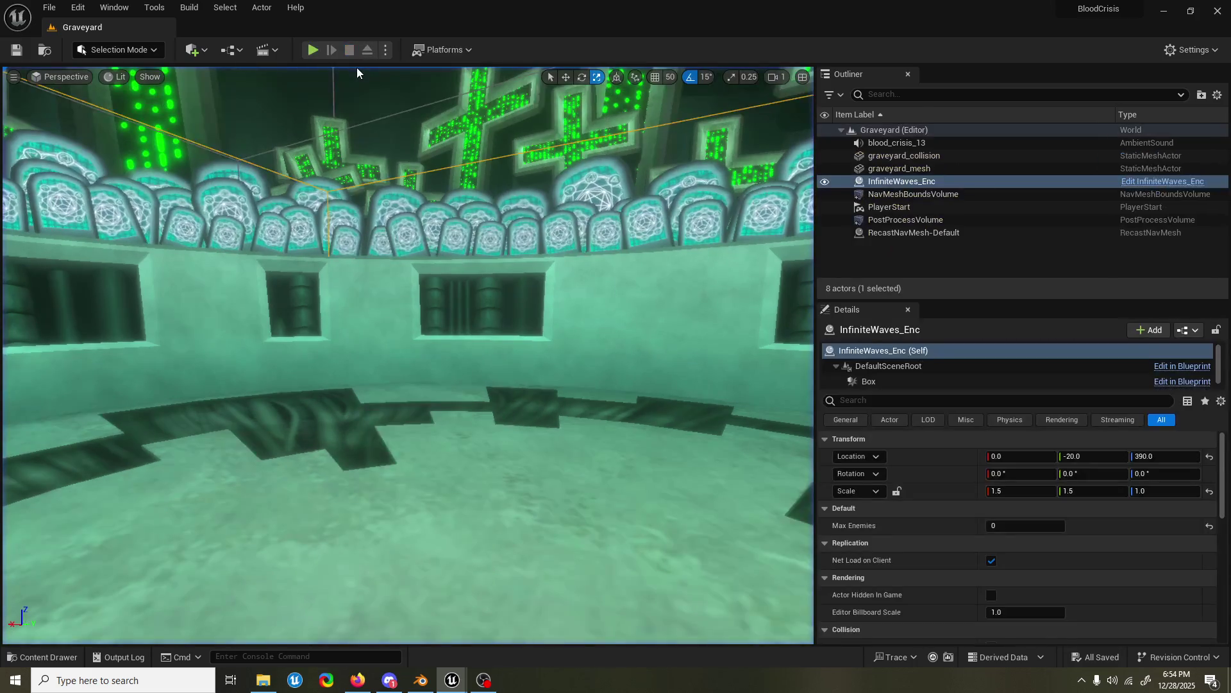
left_click(42, 656)
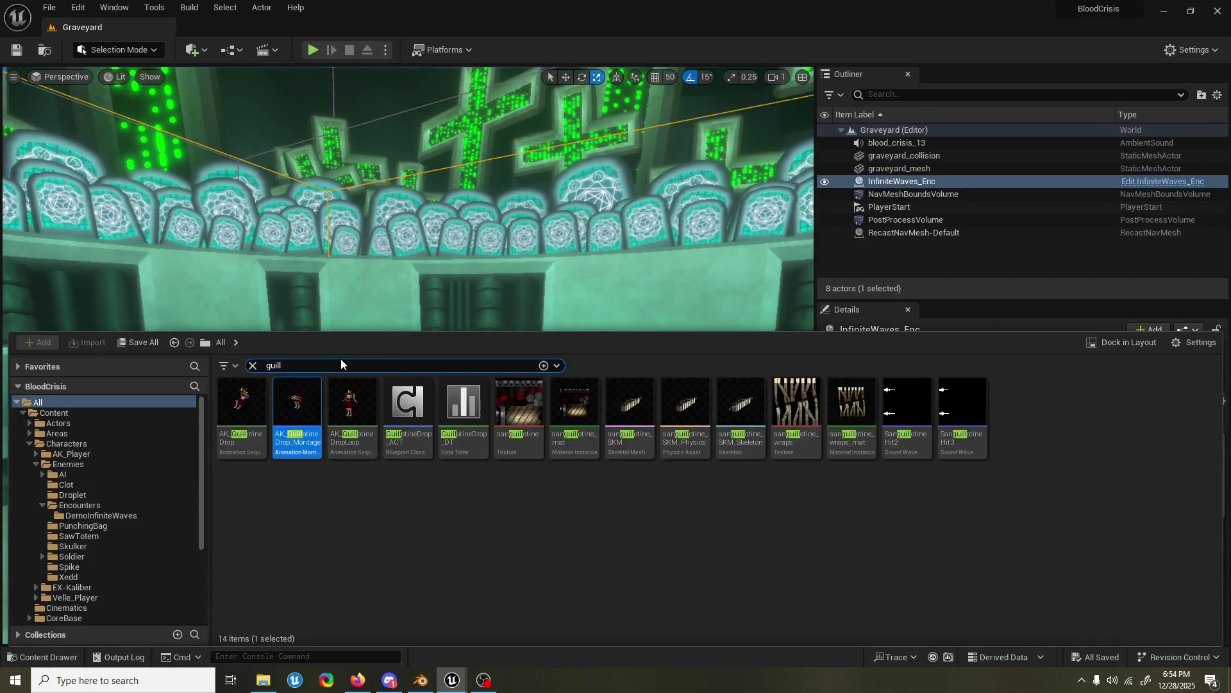
double_click(267, 366)
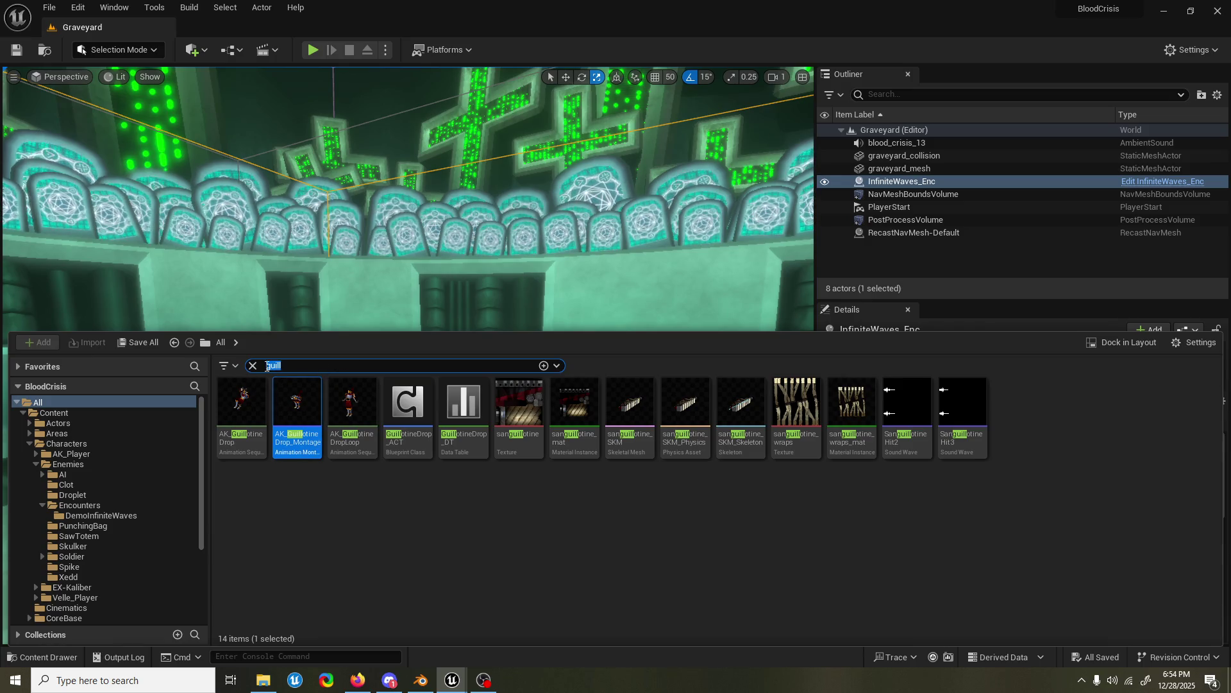
type("gun")
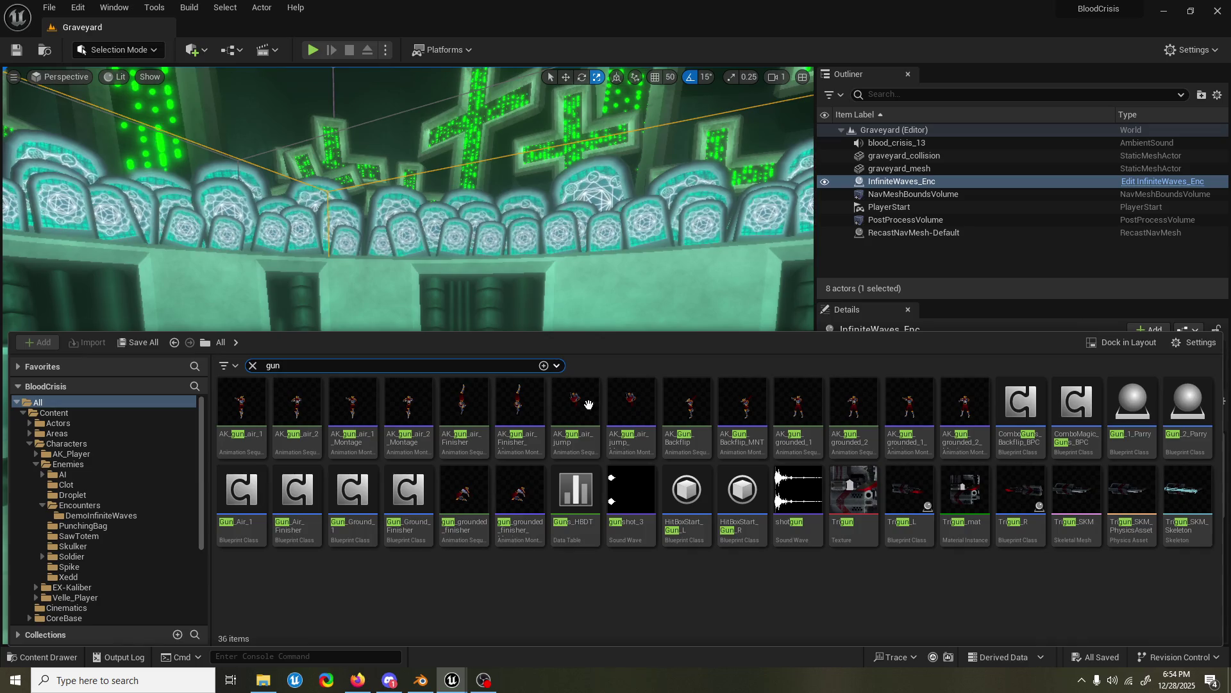
double_click(559, 499)
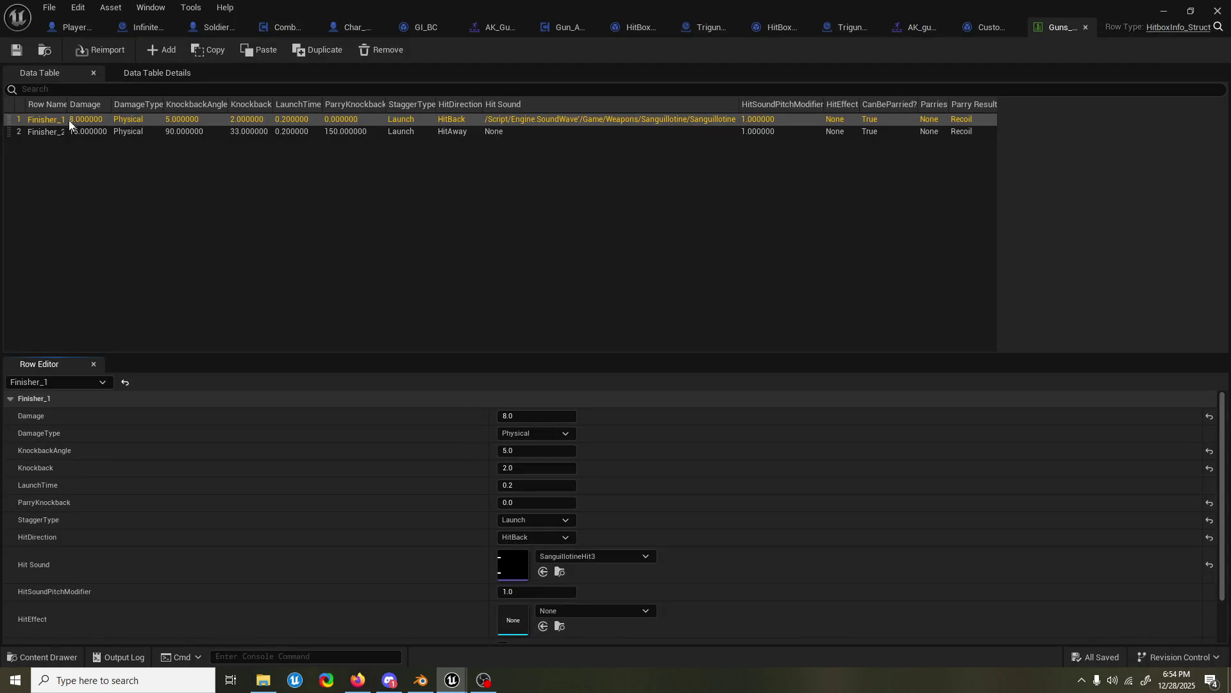
- Add a new row to Guns_HBDT and name it AirFinish
double_click(68, 103)
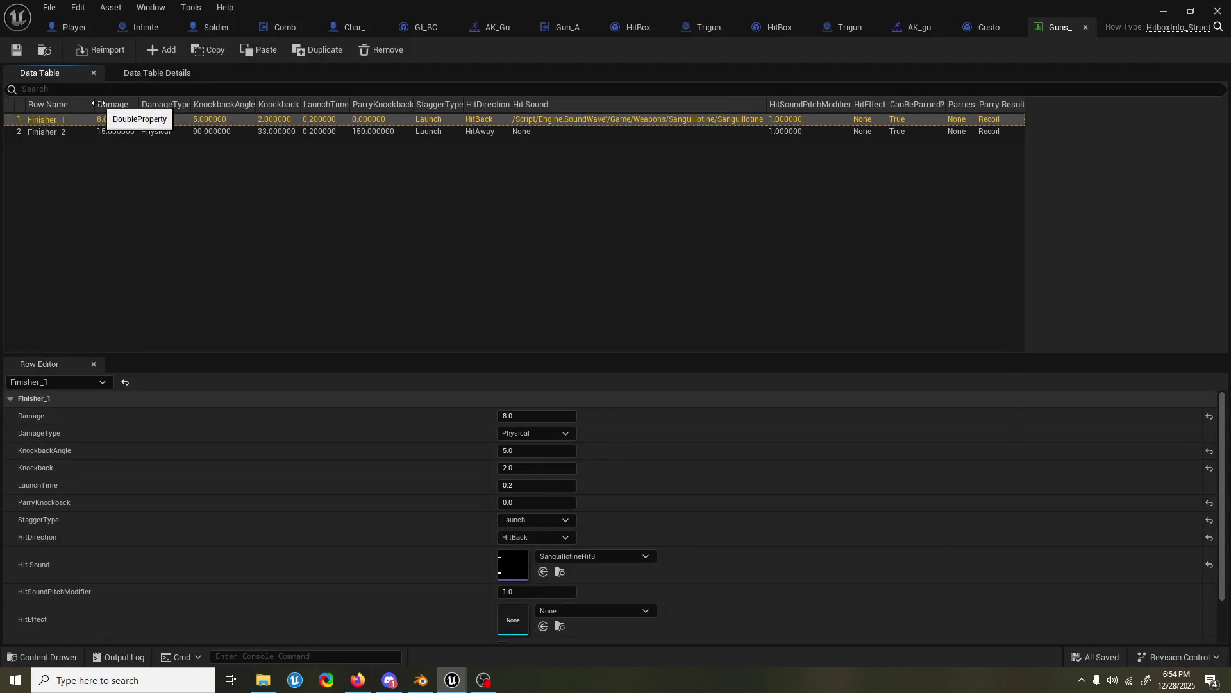
left_click(163, 49)
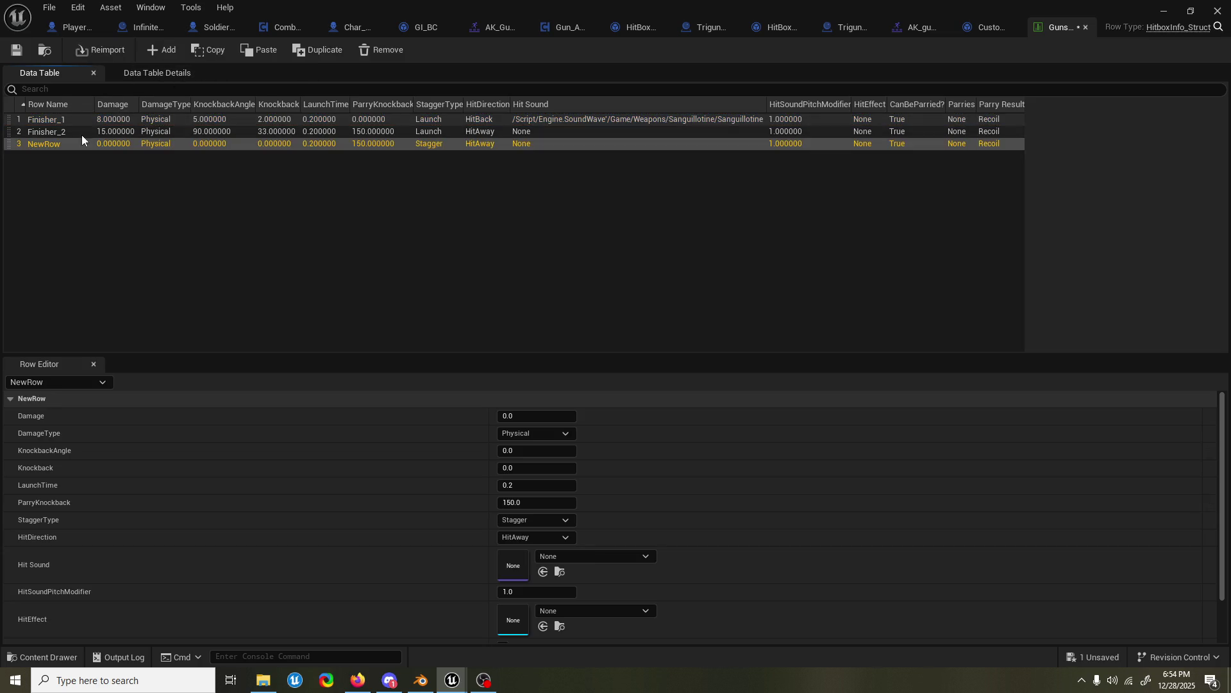
double_click(62, 144)
type("AirFinish")
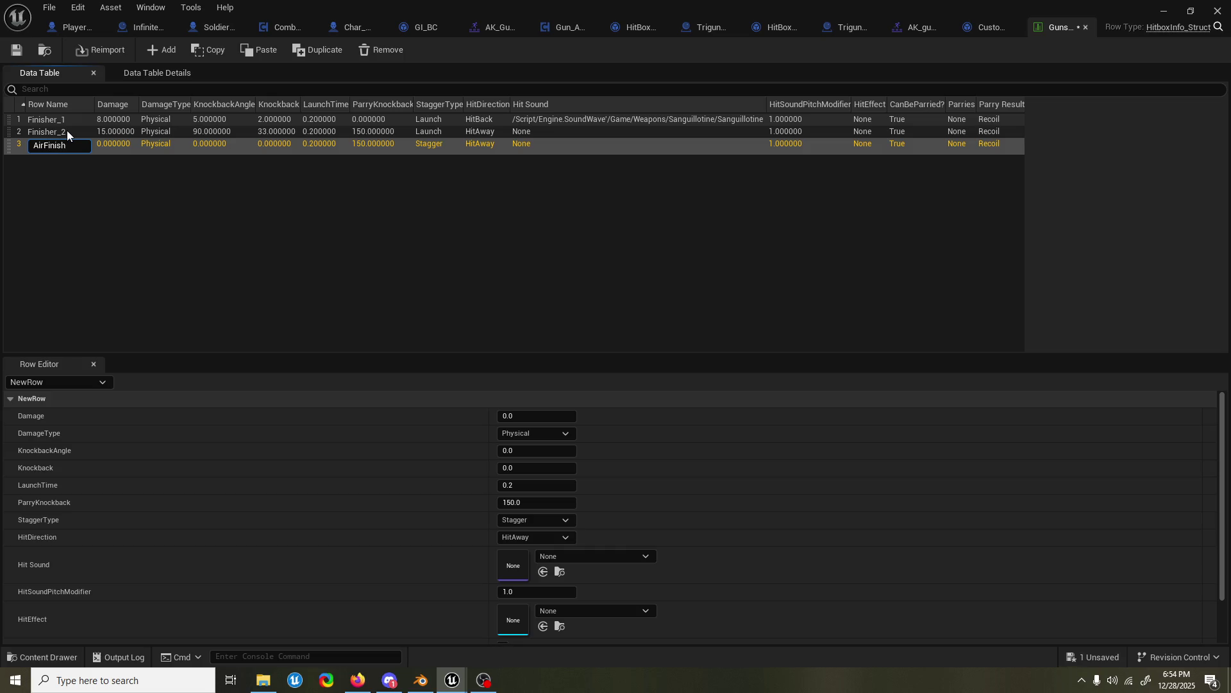
key("Return")
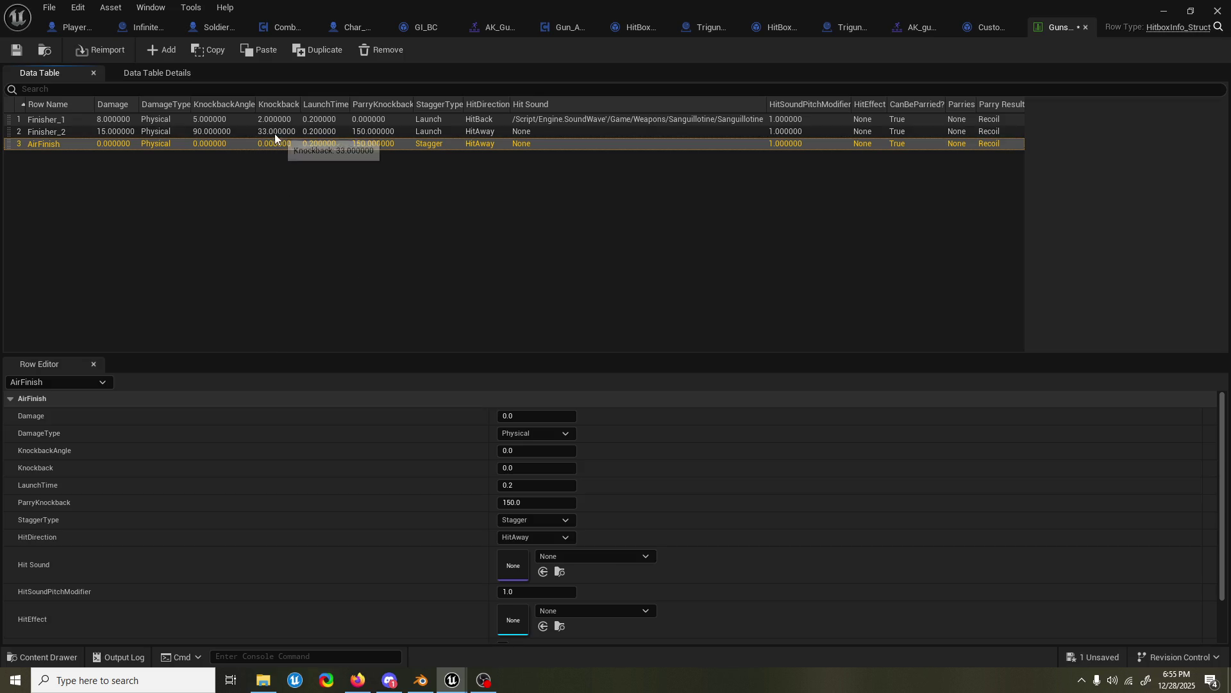
- Give AirFinish a Damage of 10 and the Ice damage type
left_click(542, 415)
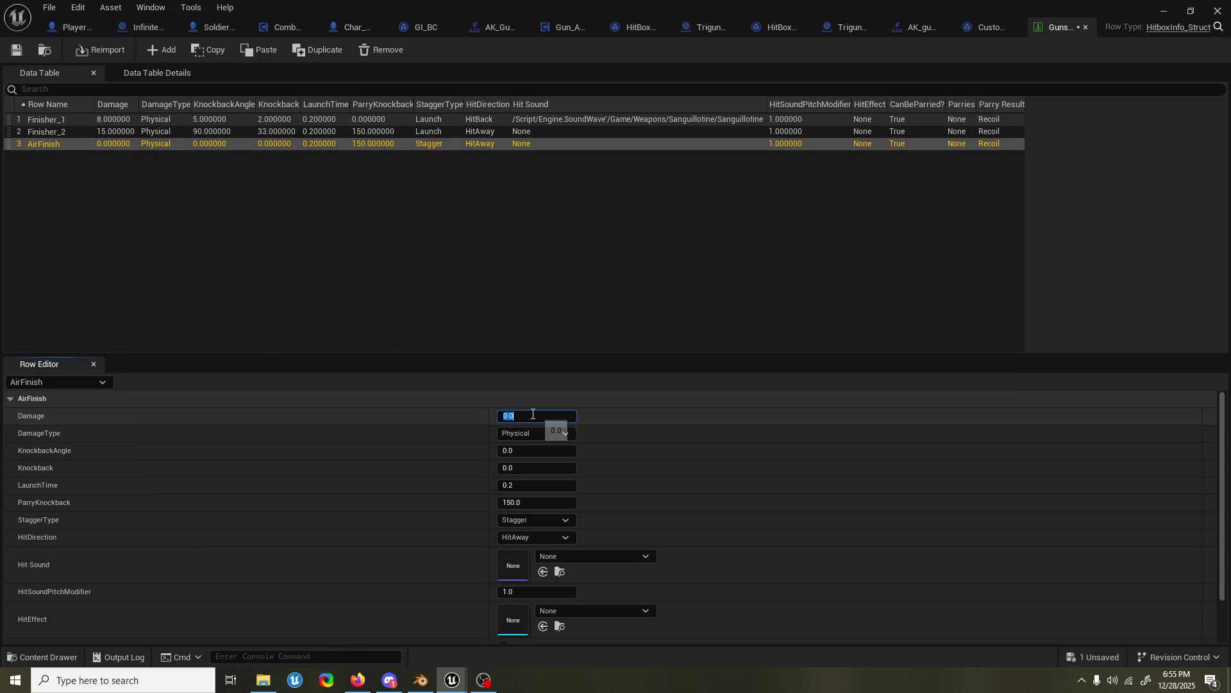
type("10")
key("Return")
left_click(545, 434)
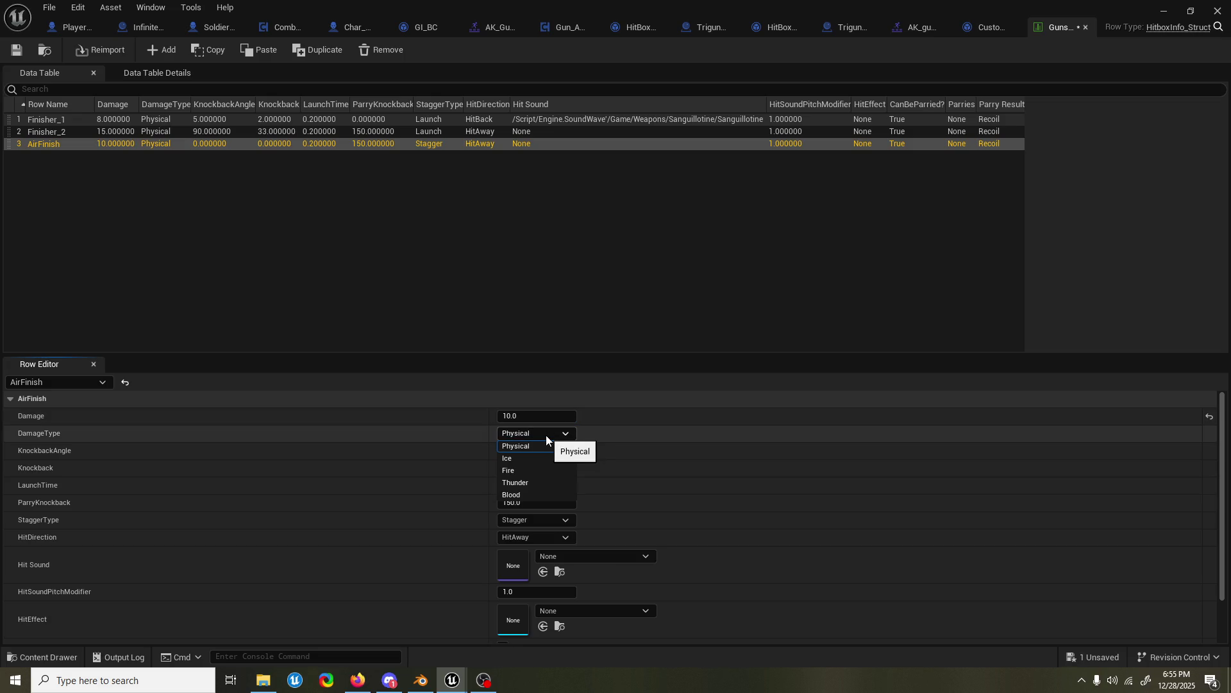
left_click(482, 437)
left_click(523, 434)
left_click(526, 458)
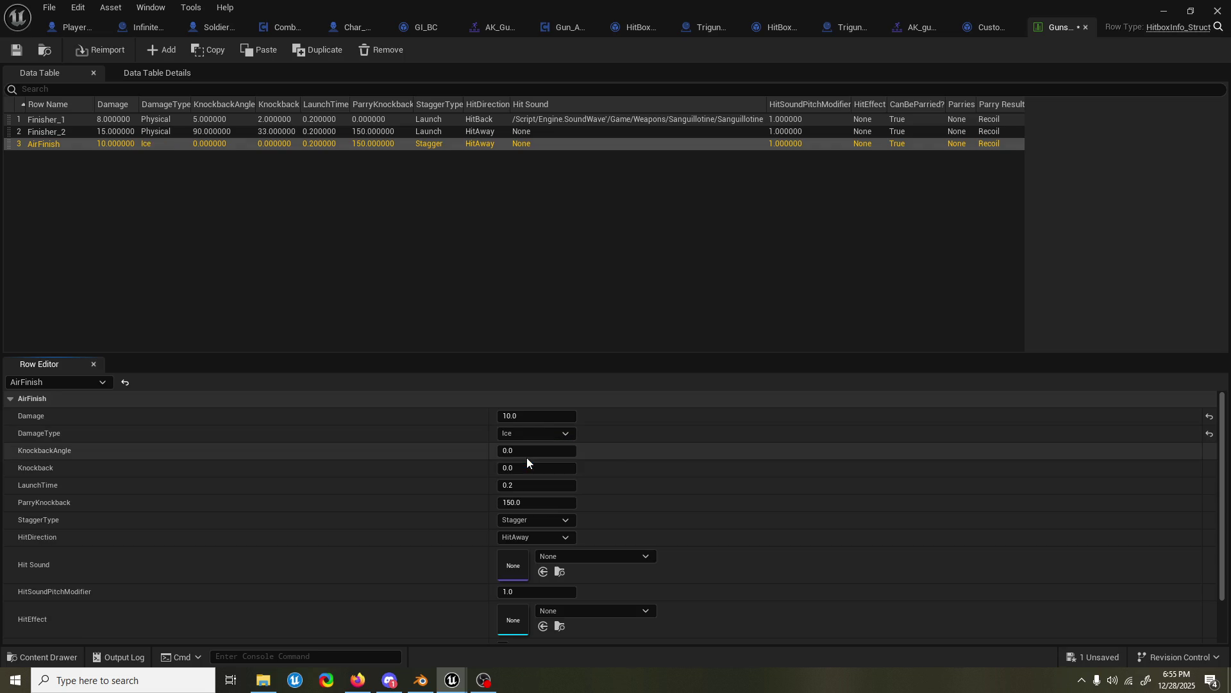
- Set Finisher_2 and Finisher_1 to Ice damage, then reselect AirFinish
left_click(258, 117)
left_click(256, 127)
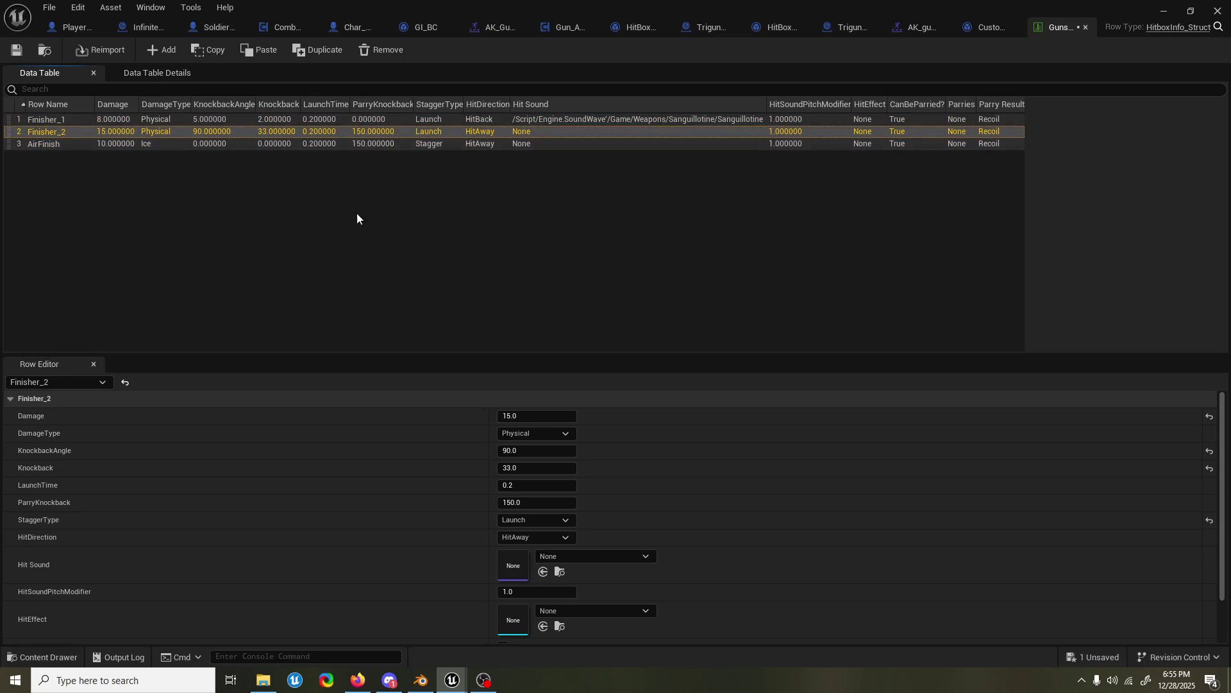
left_click(527, 435)
left_click(530, 459)
left_click(233, 118)
left_click(519, 434)
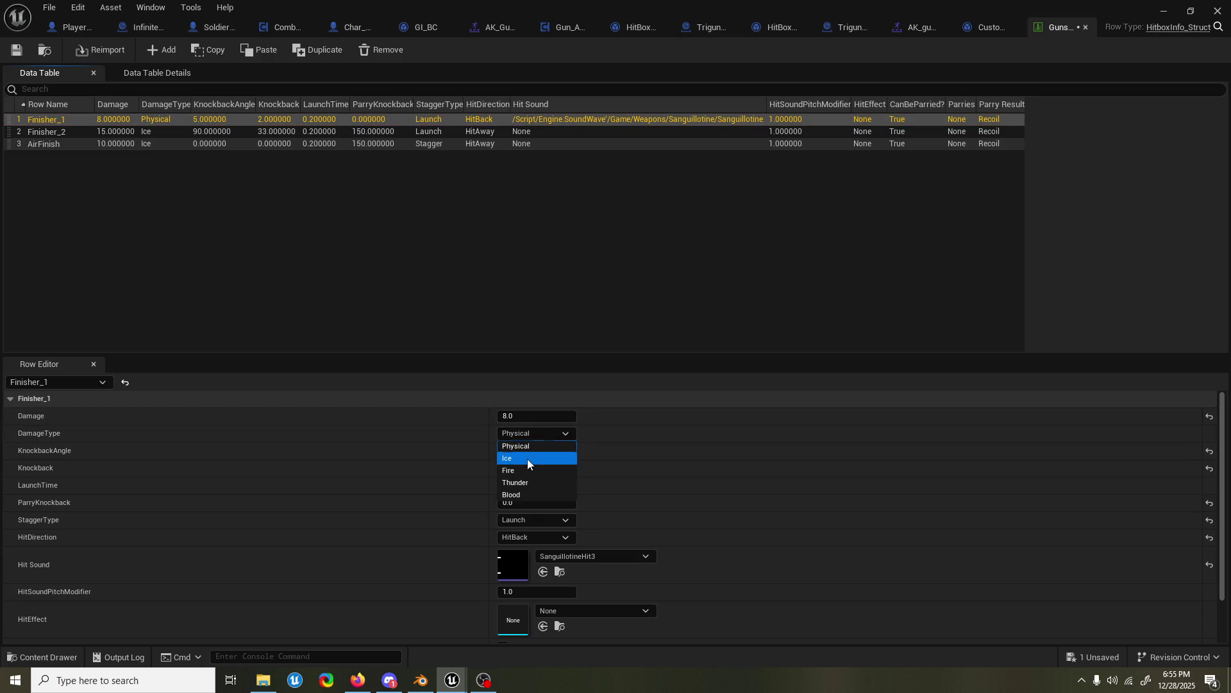
left_click(527, 459)
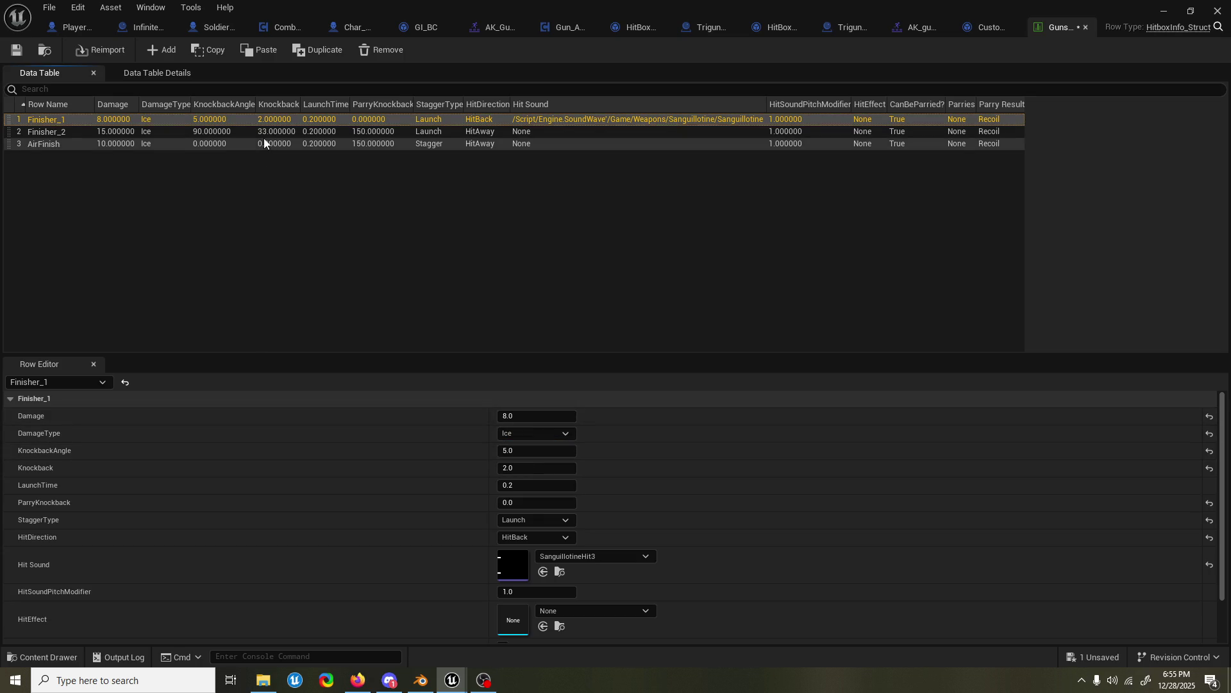
left_click(272, 144)
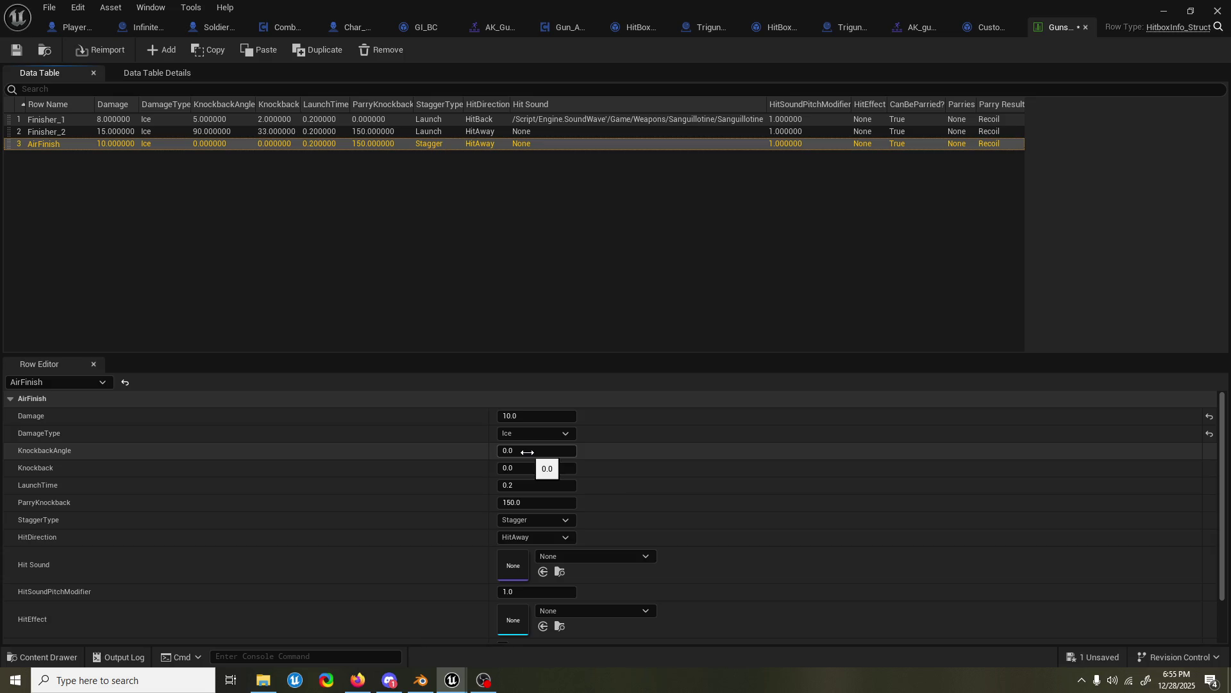
- Enter KnockbackAngle -90 and Knockback 50 for AirFinish, and choose Launch as StaggerType
left_click(528, 452)
type("-90")
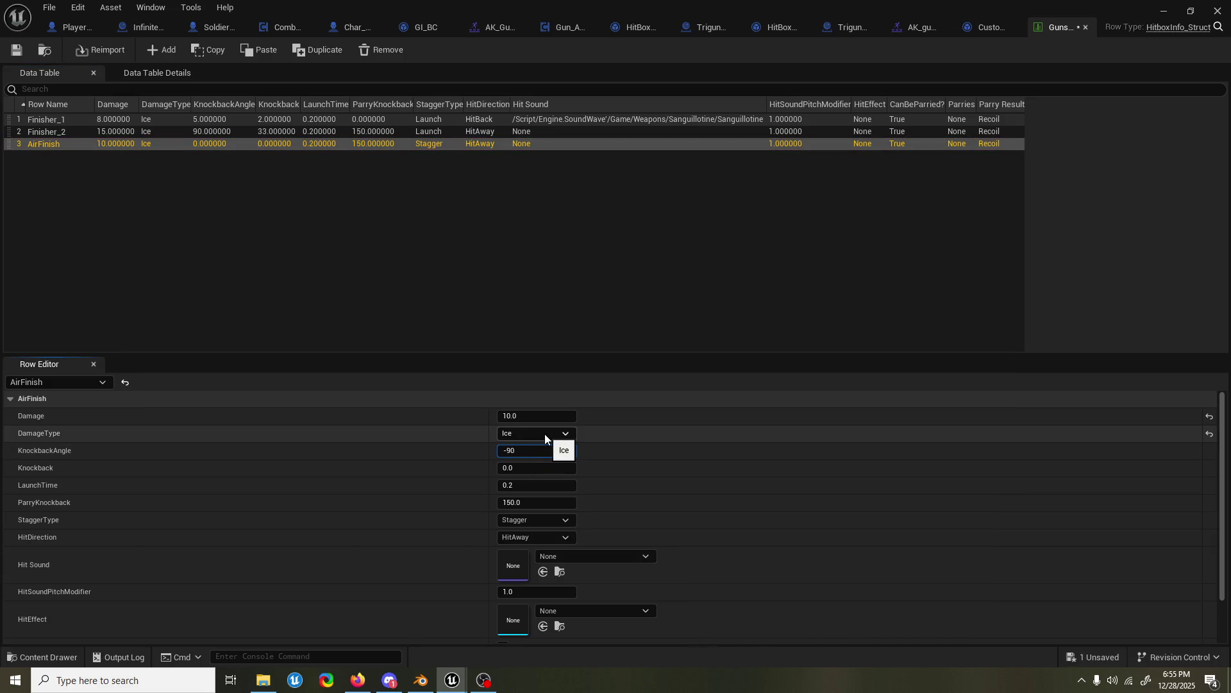
key("Return")
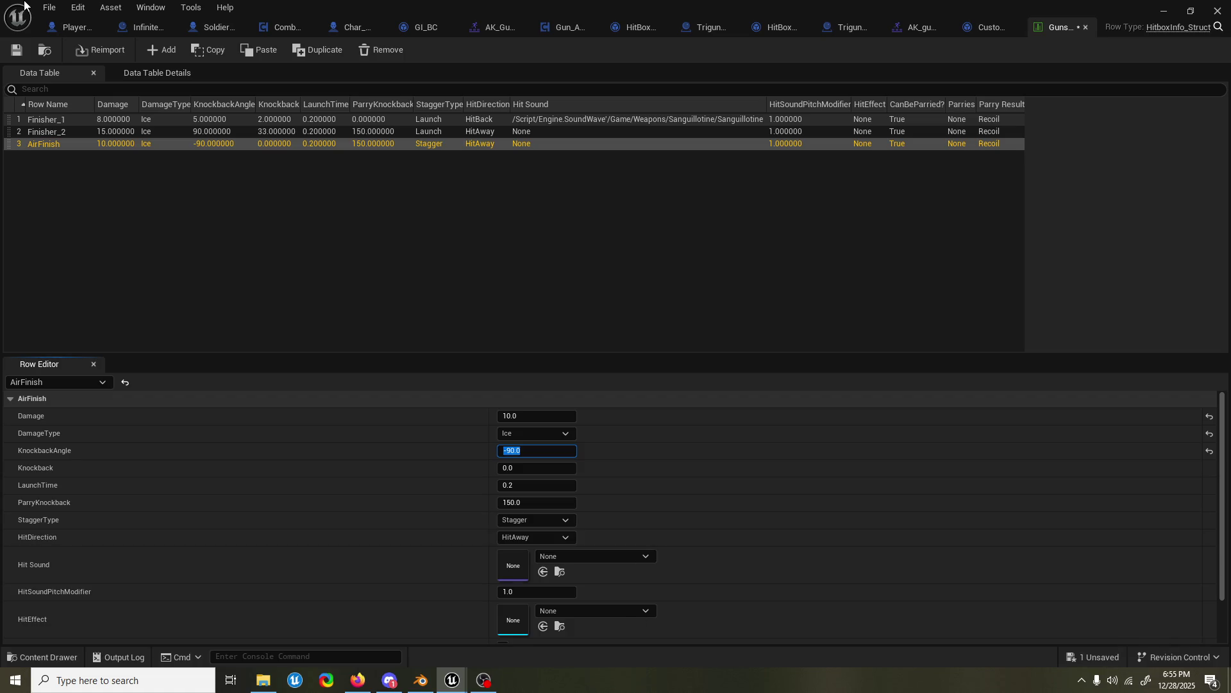
left_click(521, 469)
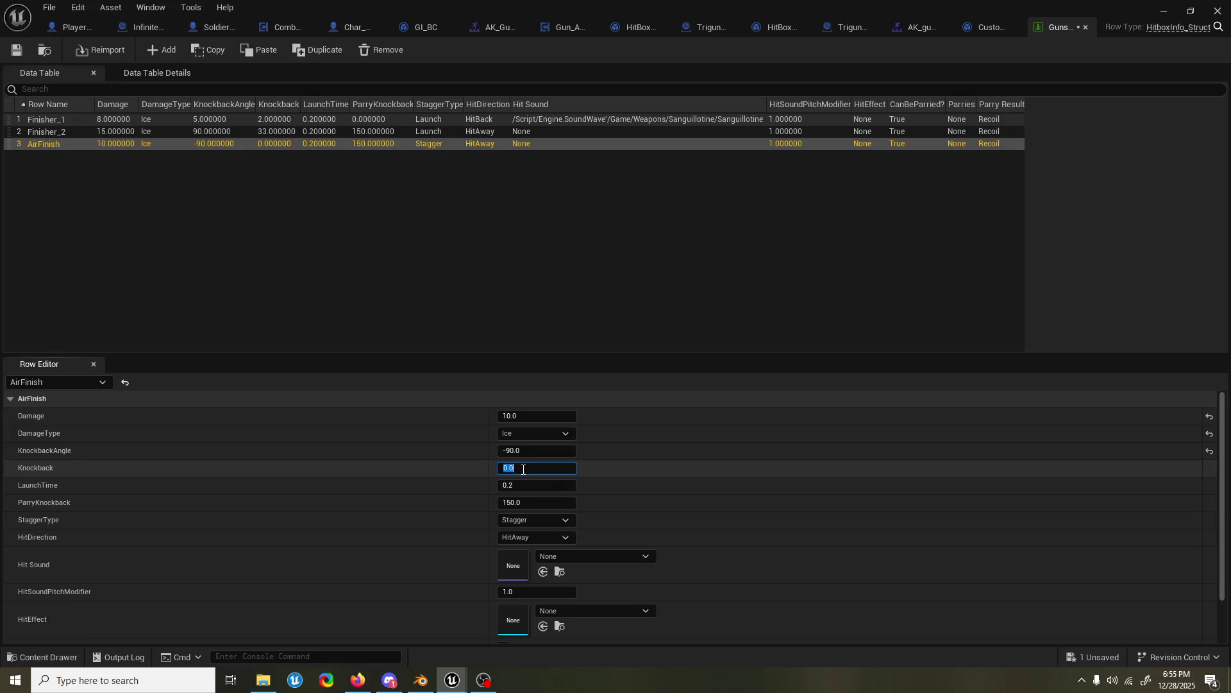
type("50")
left_click(437, 467)
left_click(517, 520)
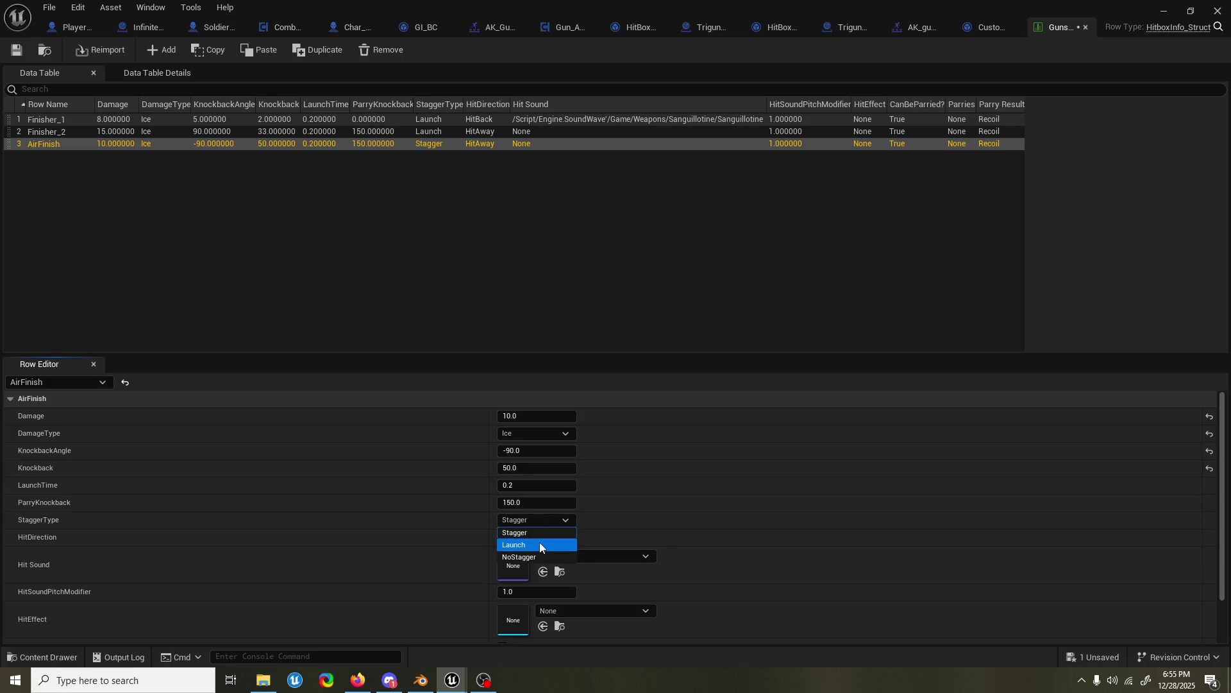
left_click(540, 544)
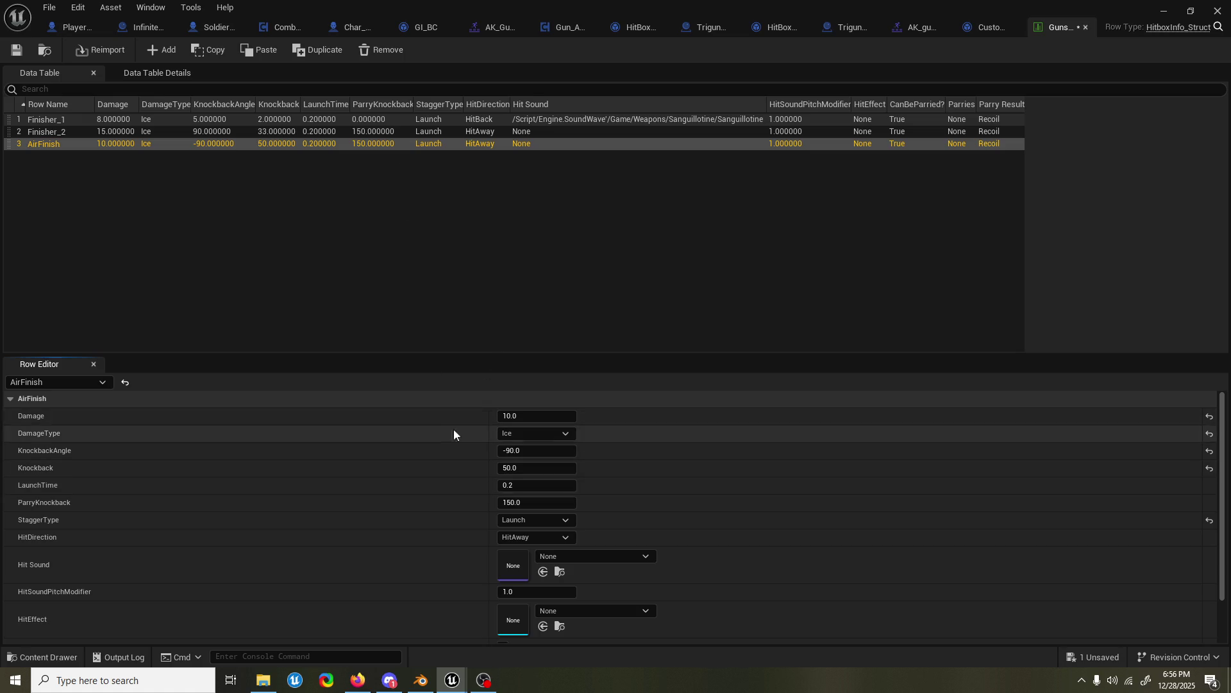
scroll(452, 442, "down", 1)
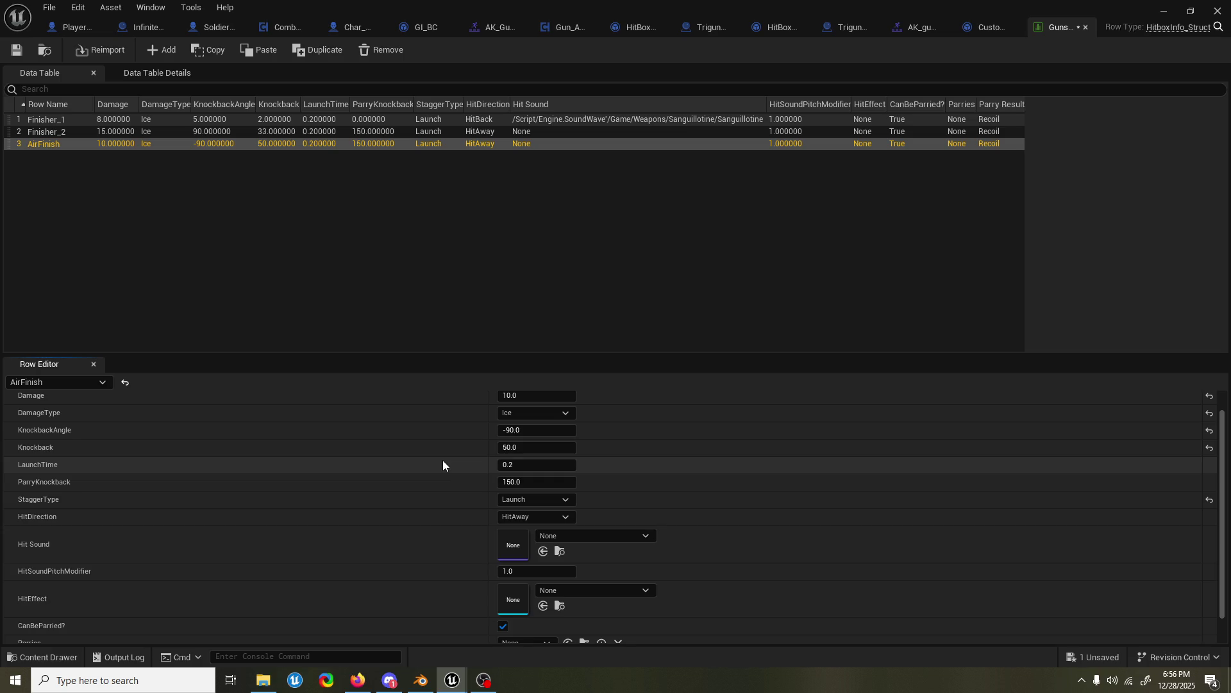
- Assign SanguillotineHit3 as the hit sound for AirFinish and Finisher_2
left_click(591, 536)
type("sa")
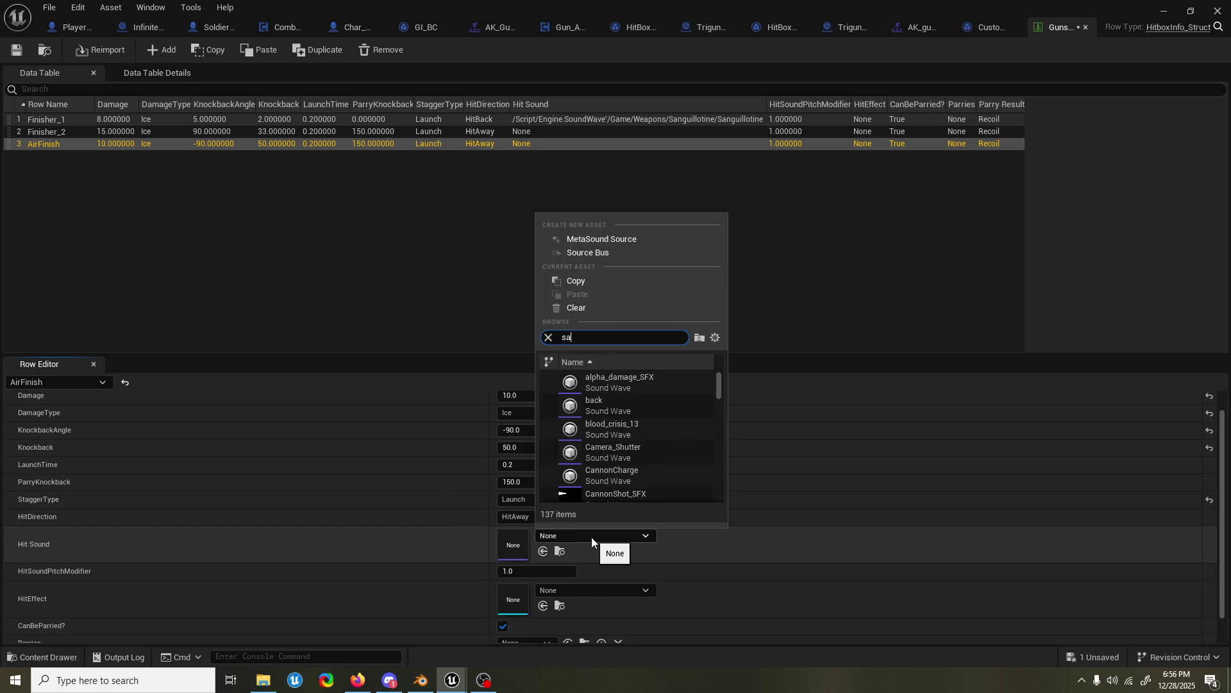
type("ng")
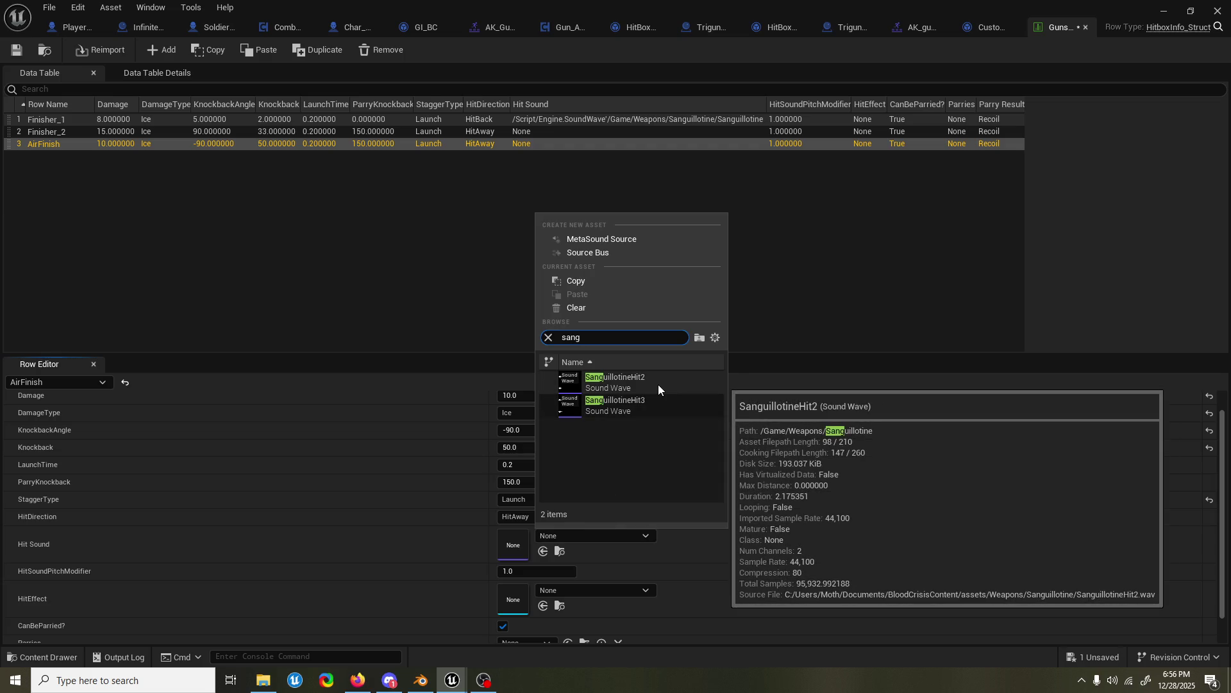
left_click(570, 405)
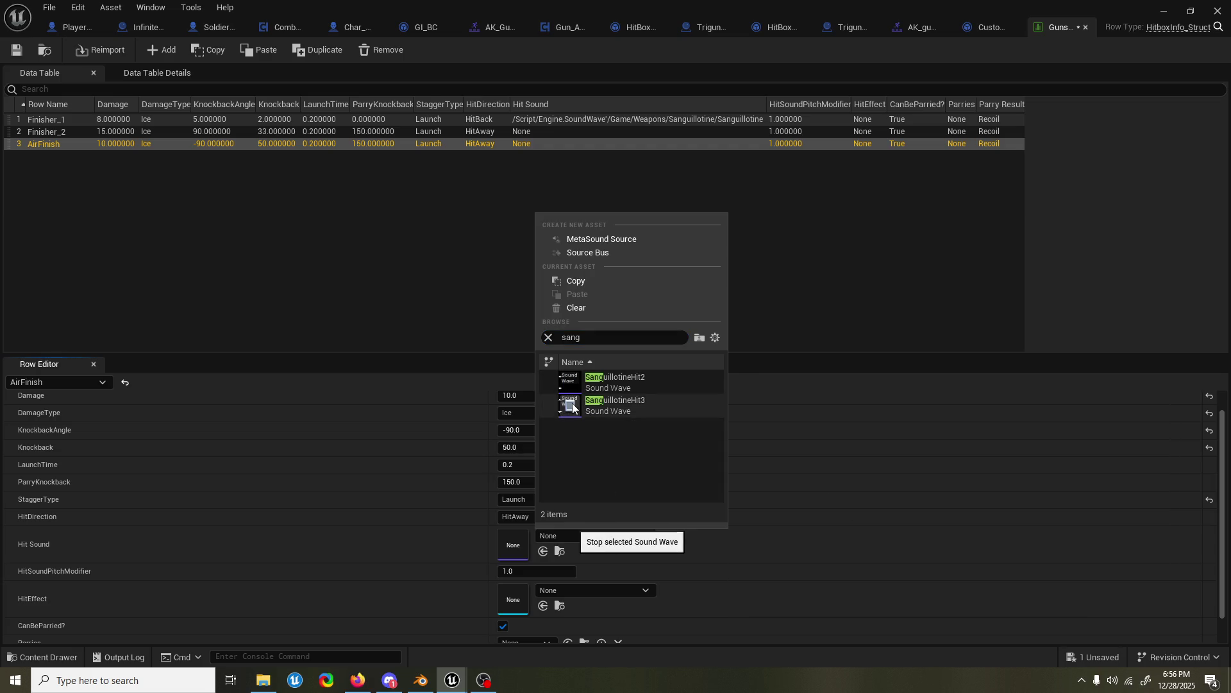
left_click(680, 411)
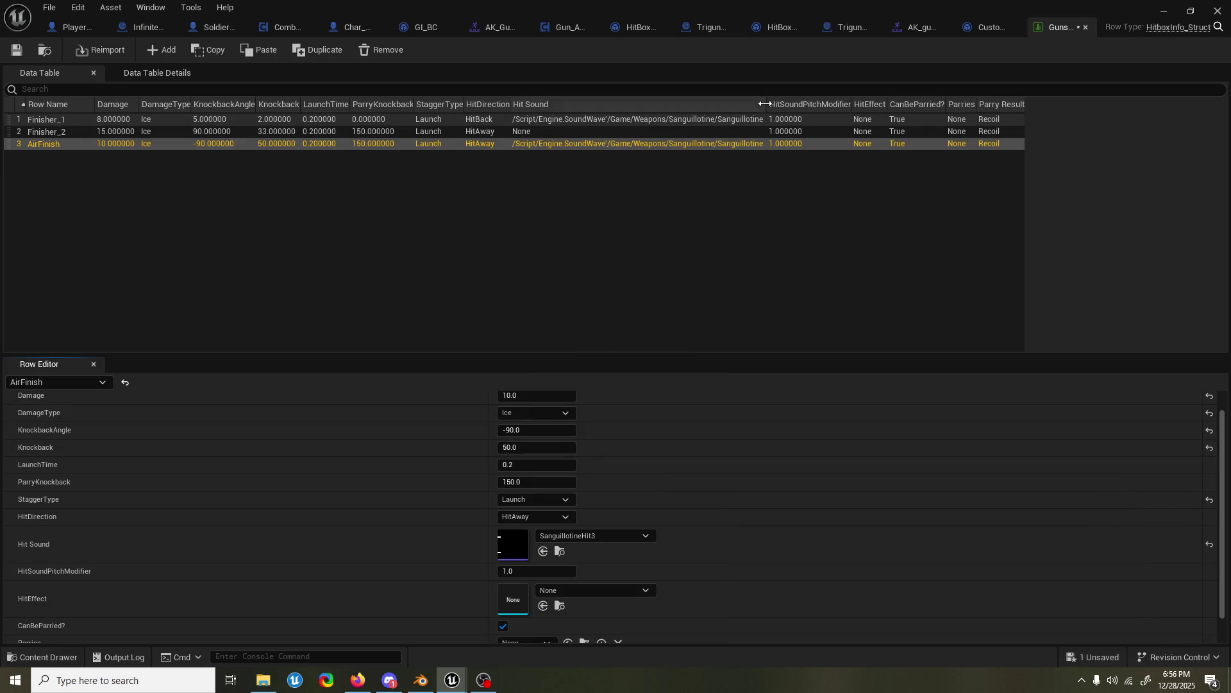
mouse_move(769, 104)
left_mouse_down()
mouse_move(832, 107)
mouse_move(806, 116)
left_mouse_up()
scroll(346, 506, "down", 2)
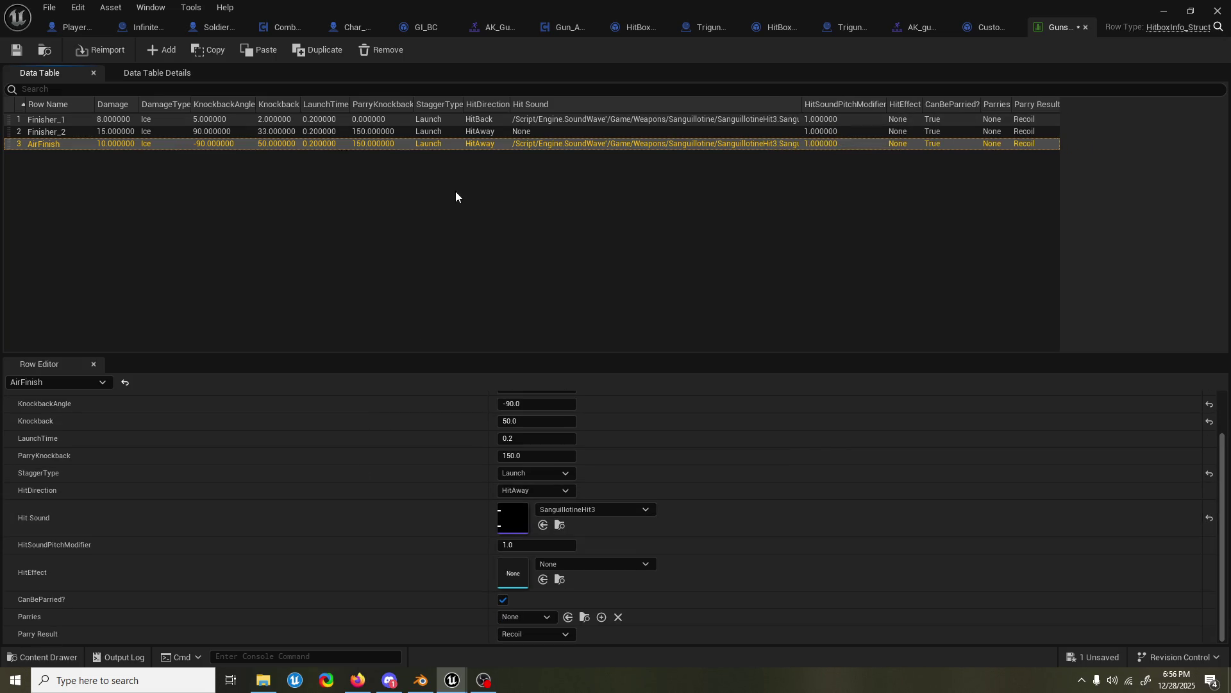
left_click(482, 132)
left_click(582, 509)
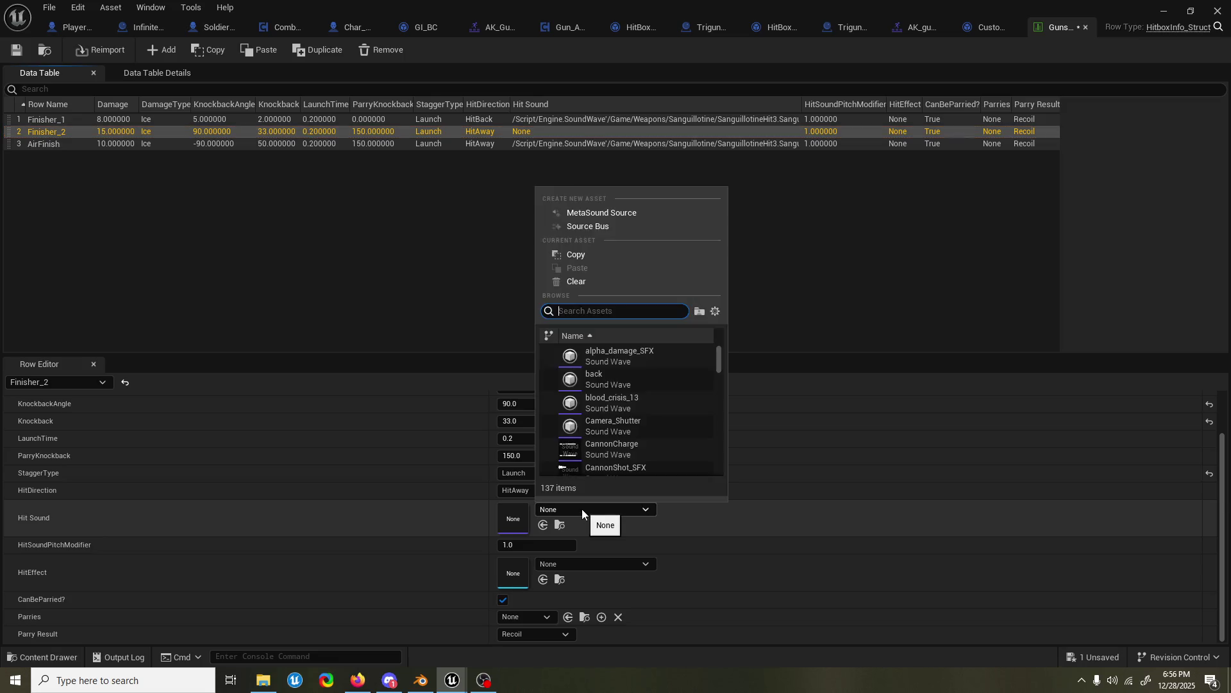
type("sangu")
left_click(620, 389)
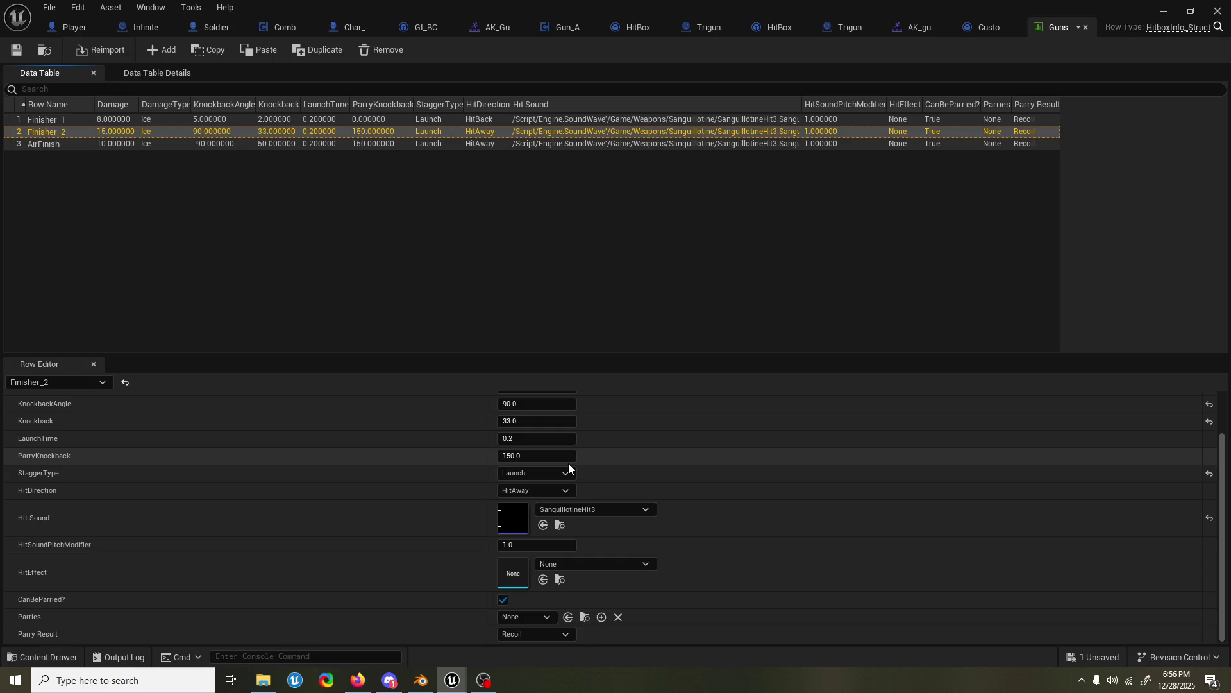
- Set Parry Result to Nothing on AirFinish, Finisher_2 and Finisher_1
left_click(581, 142)
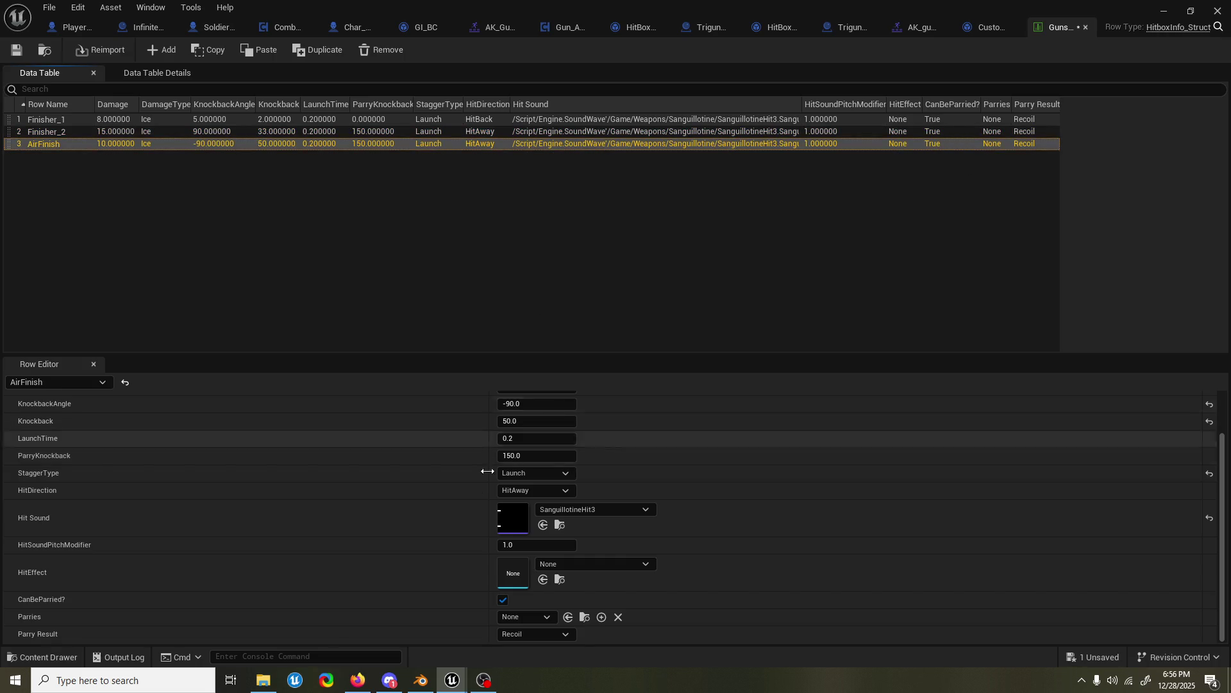
left_click(502, 636)
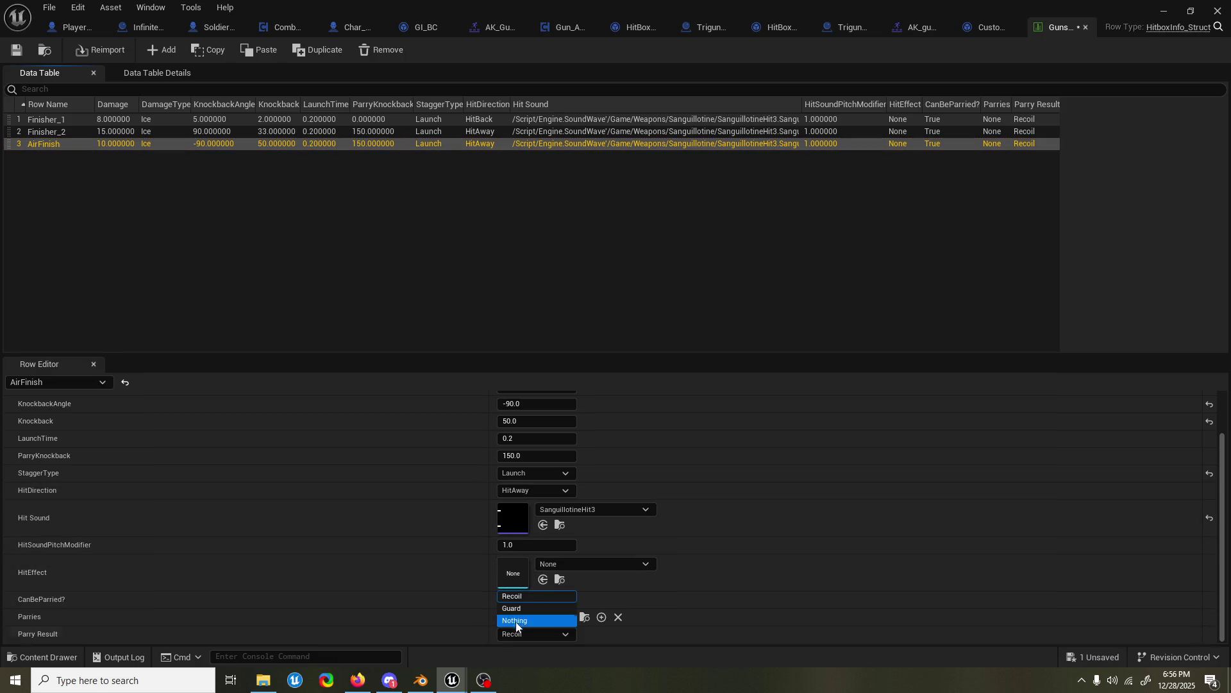
left_click(520, 619)
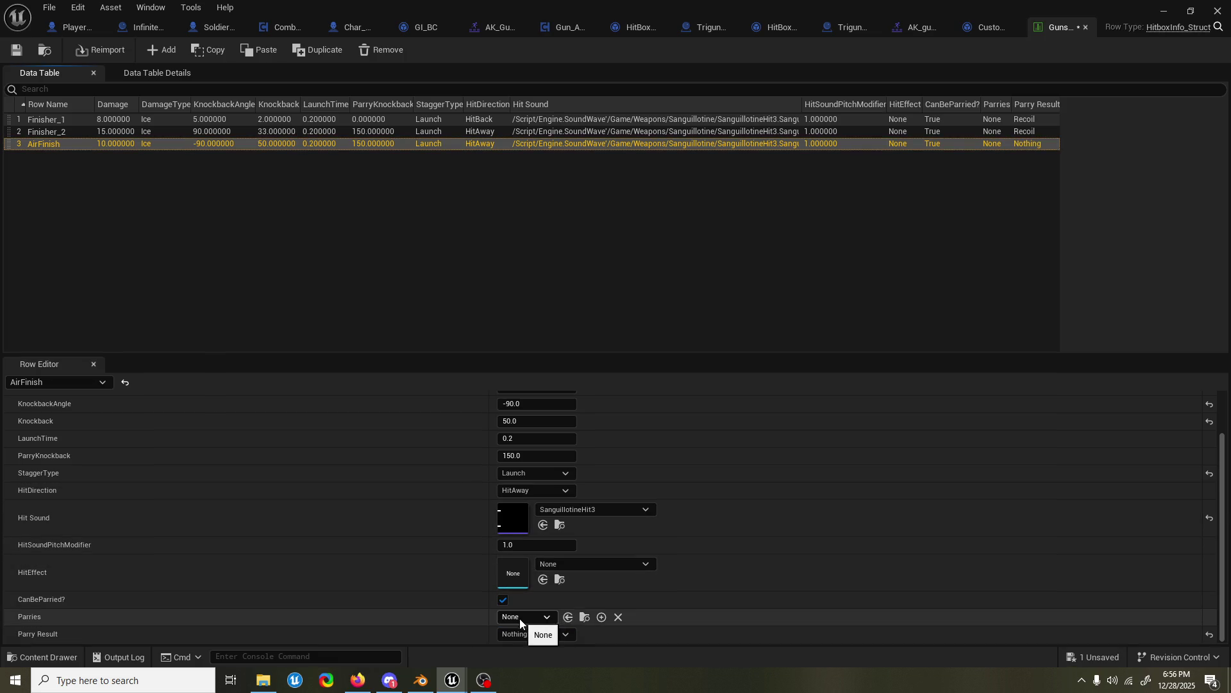
left_click(907, 133)
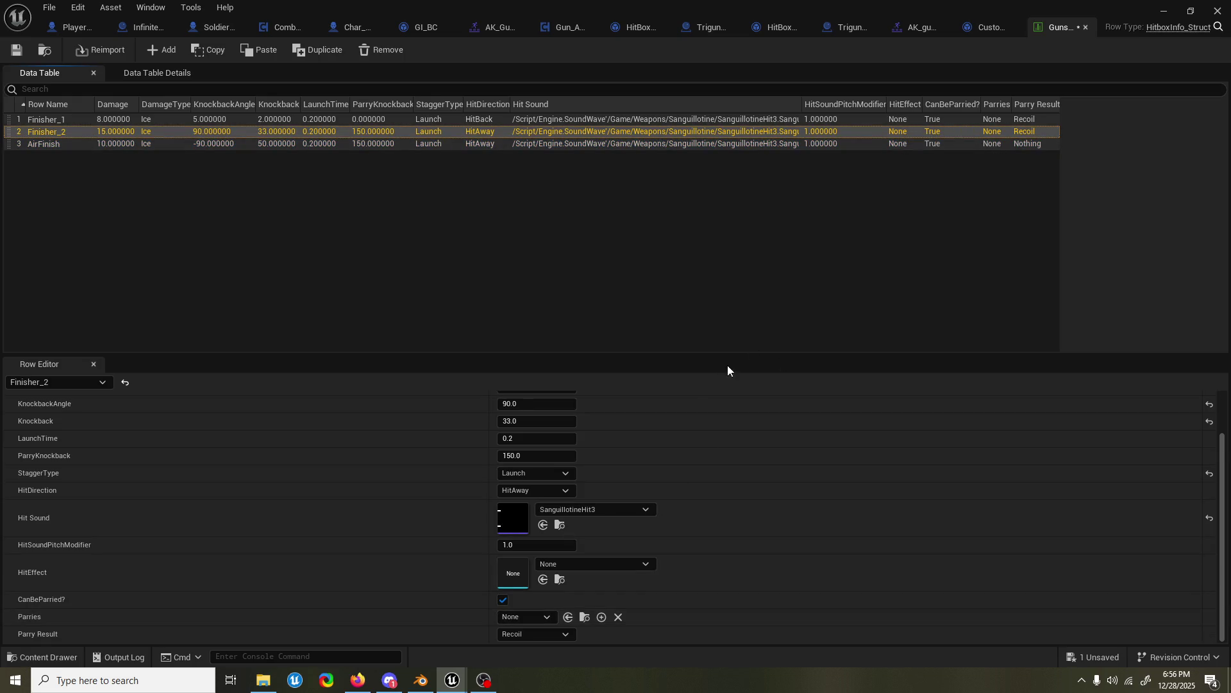
left_click(545, 638)
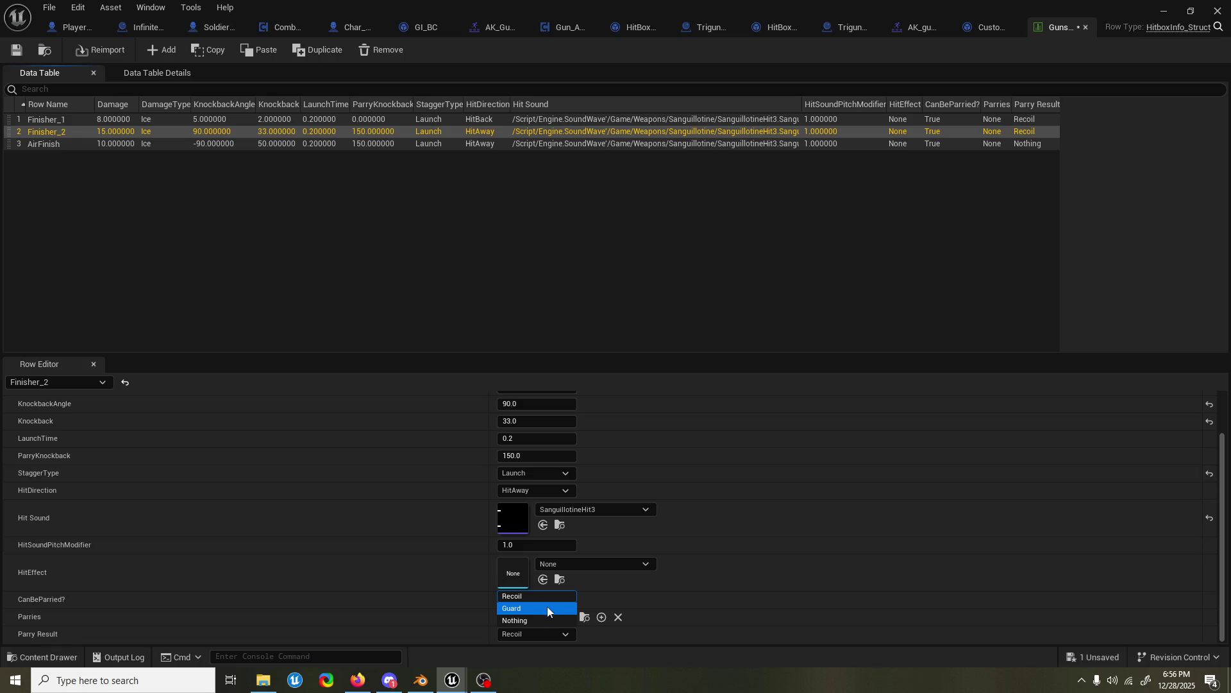
left_click(542, 620)
left_click(966, 121)
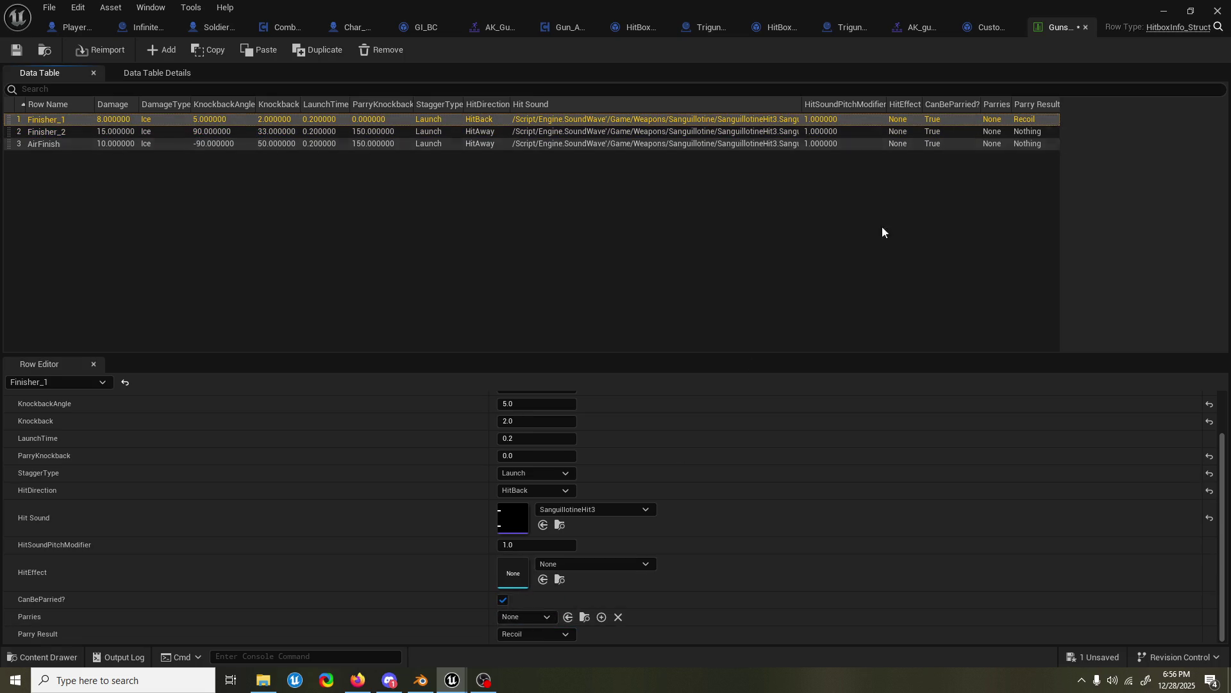
left_click(552, 634)
left_click(548, 619)
left_click(919, 27)
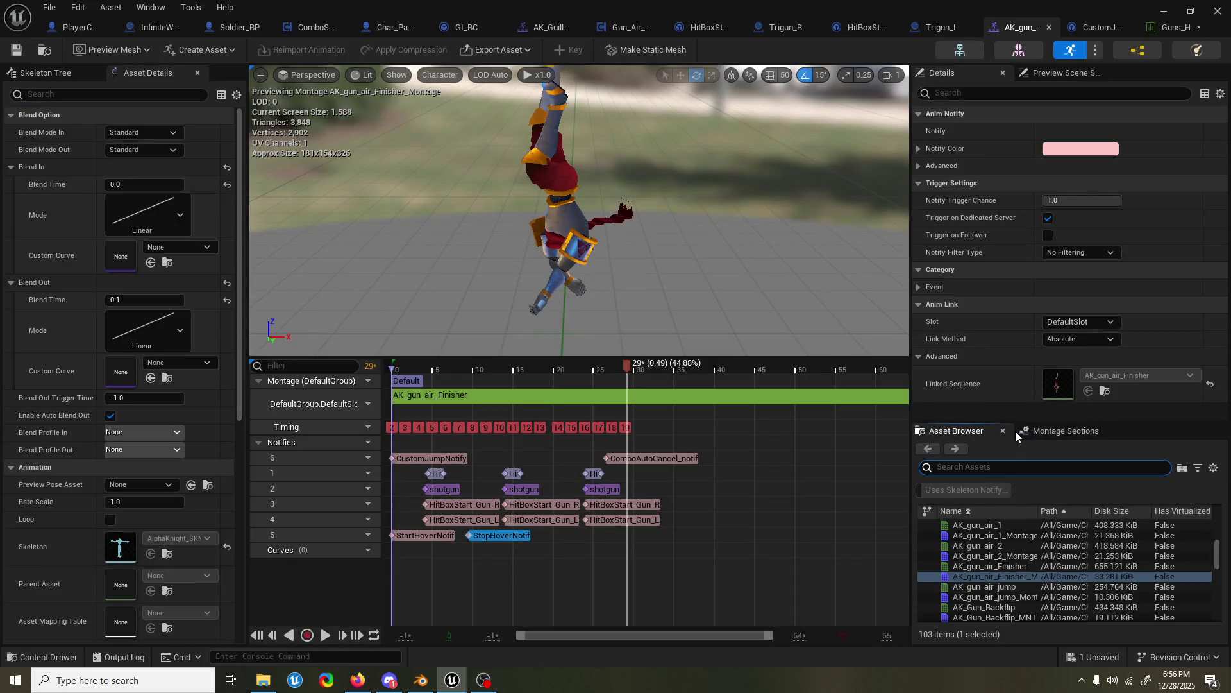
- Open gun_grounded_finisher via a 'gun fin' search and expand its Hit notify's hitbox entry
type("gun fin")
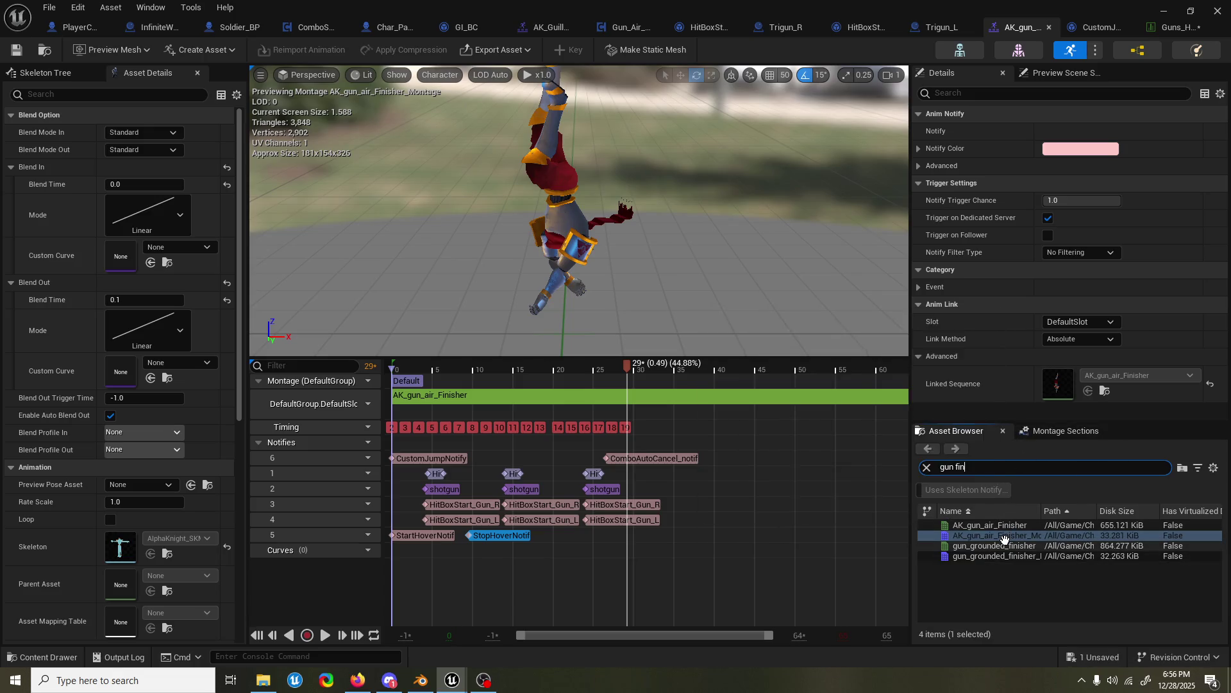
double_click(994, 557)
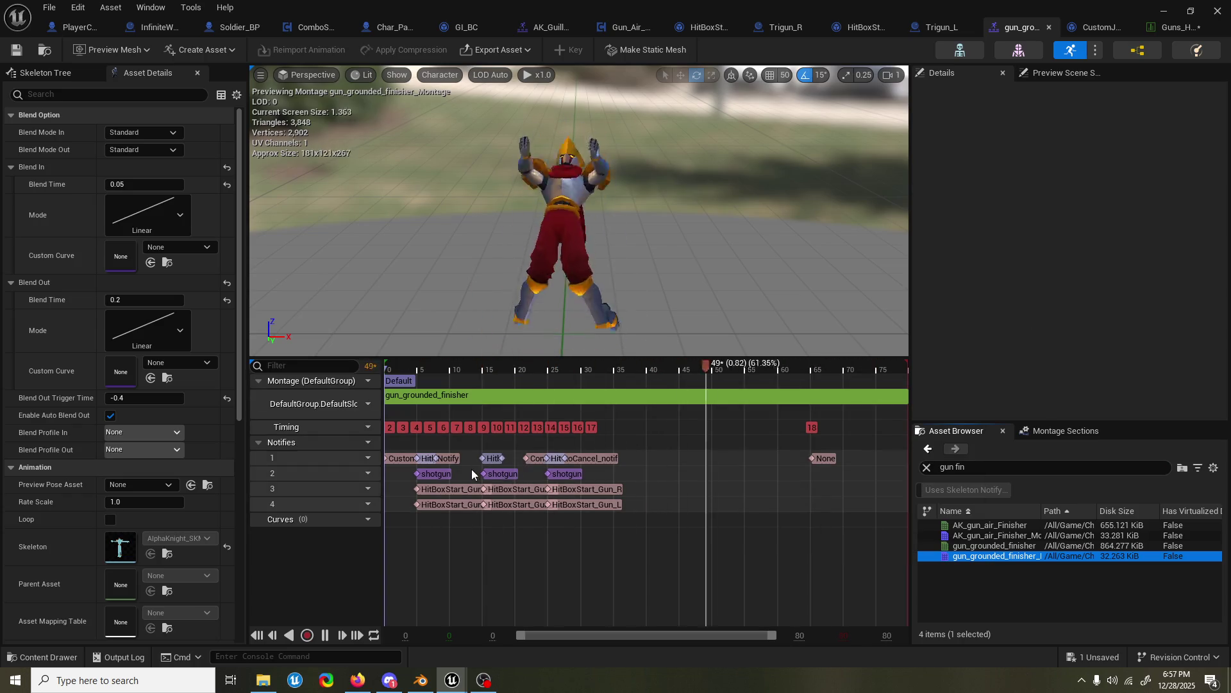
left_click(496, 459)
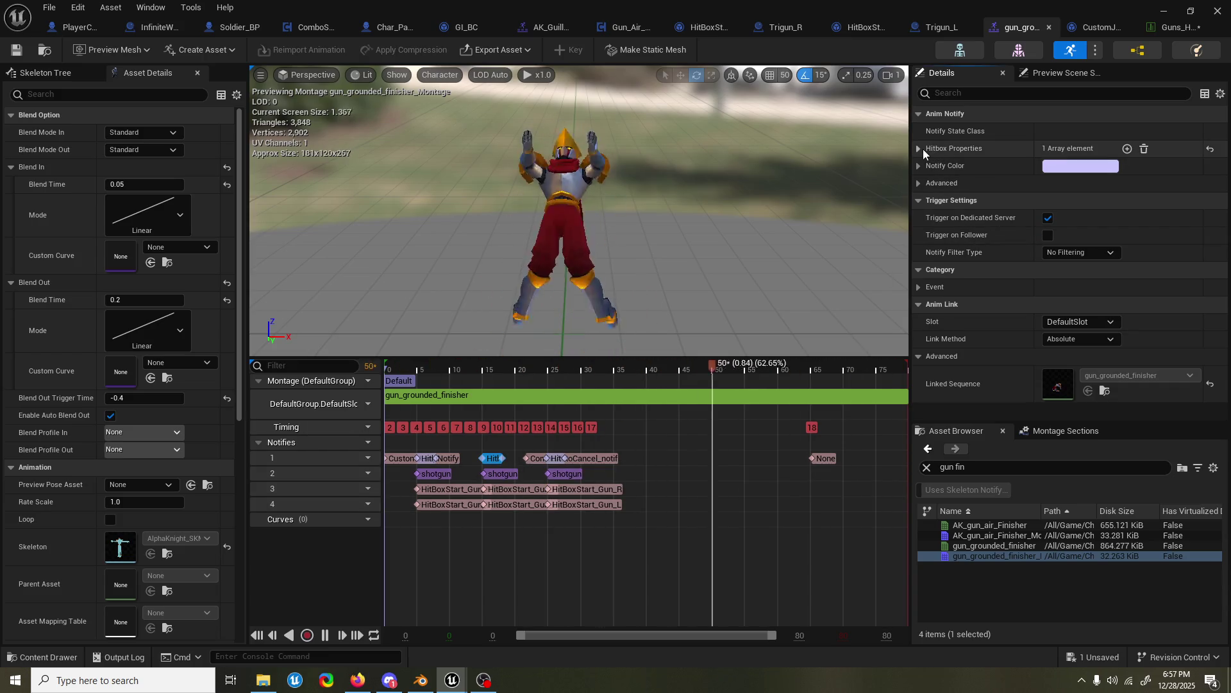
left_click(919, 148)
left_click(929, 167)
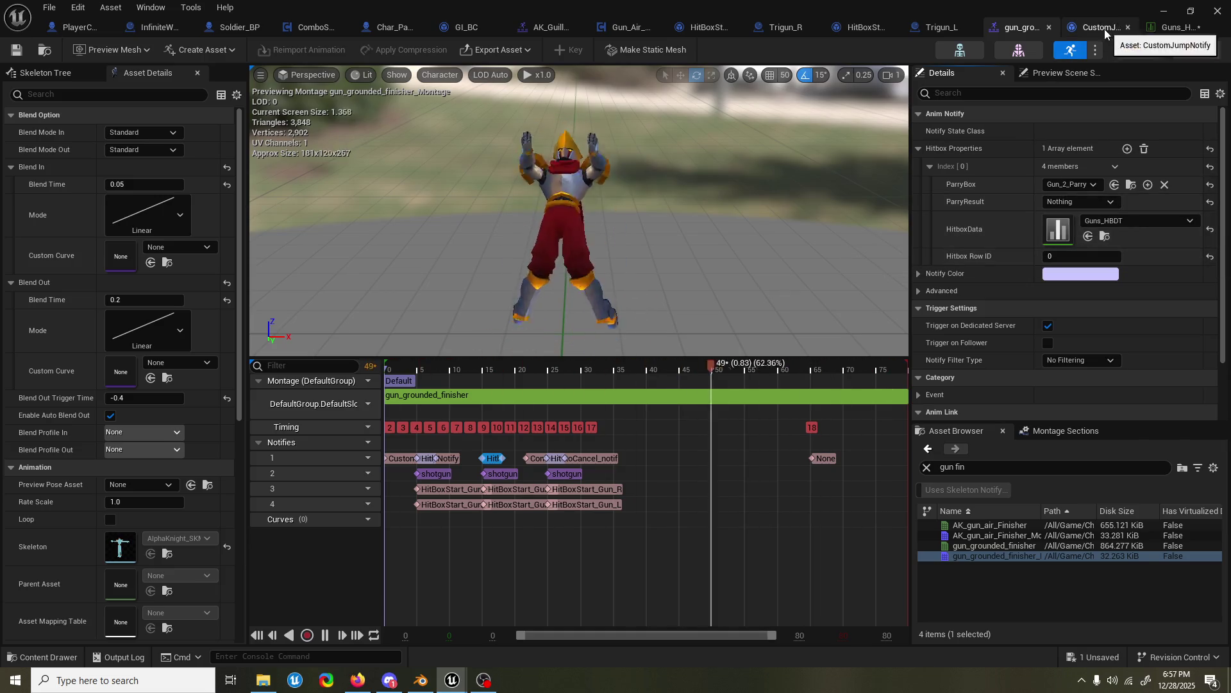
left_click(1016, 535)
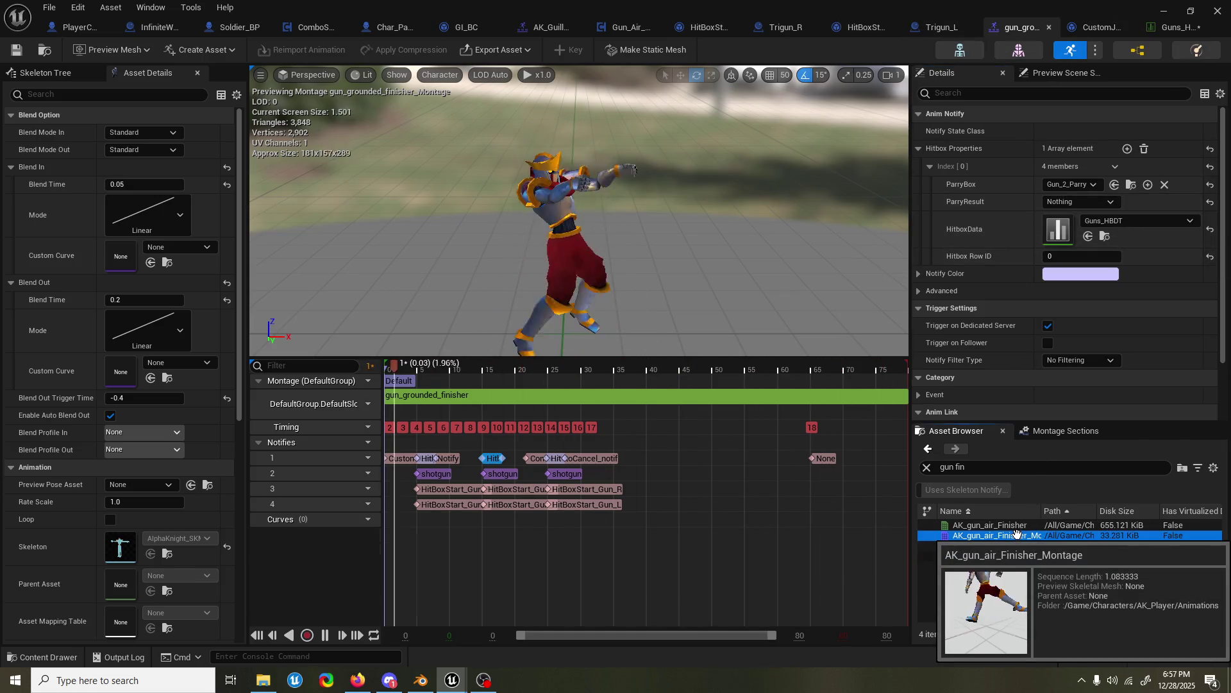
- Open AK_gun_air_Finisher_Montage and check the frame numbers of its first Hit and shotgun notifies
double_click(1016, 535)
left_click(426, 474)
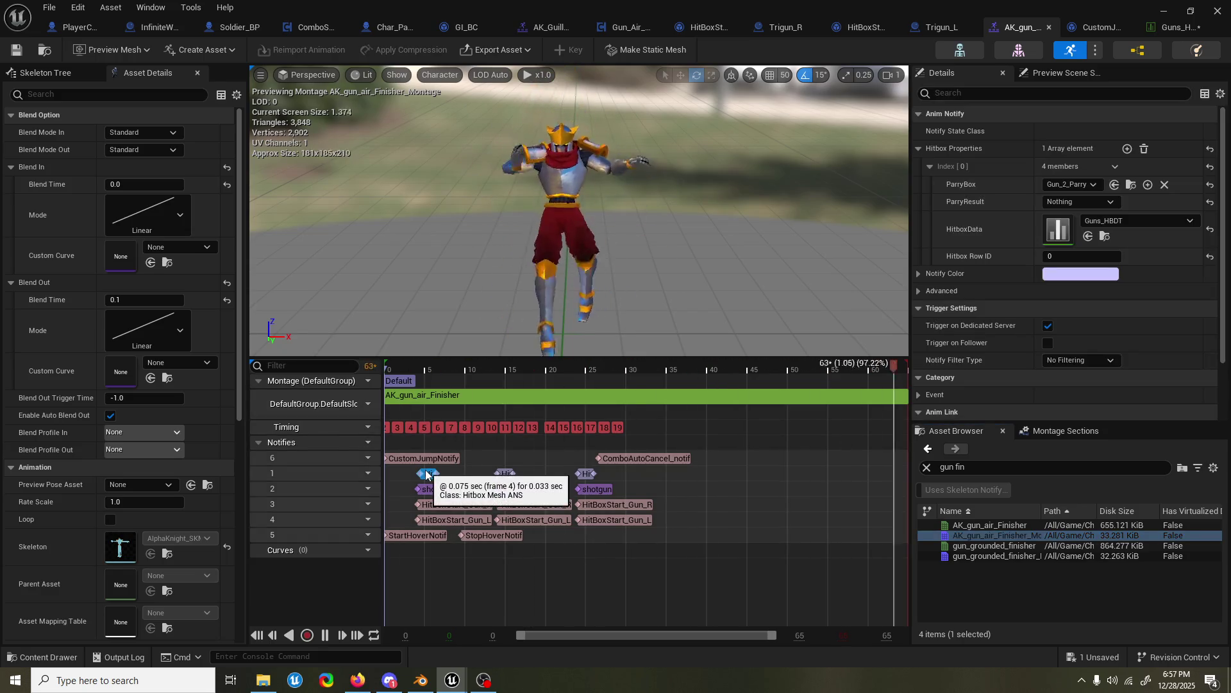
right_click(427, 475)
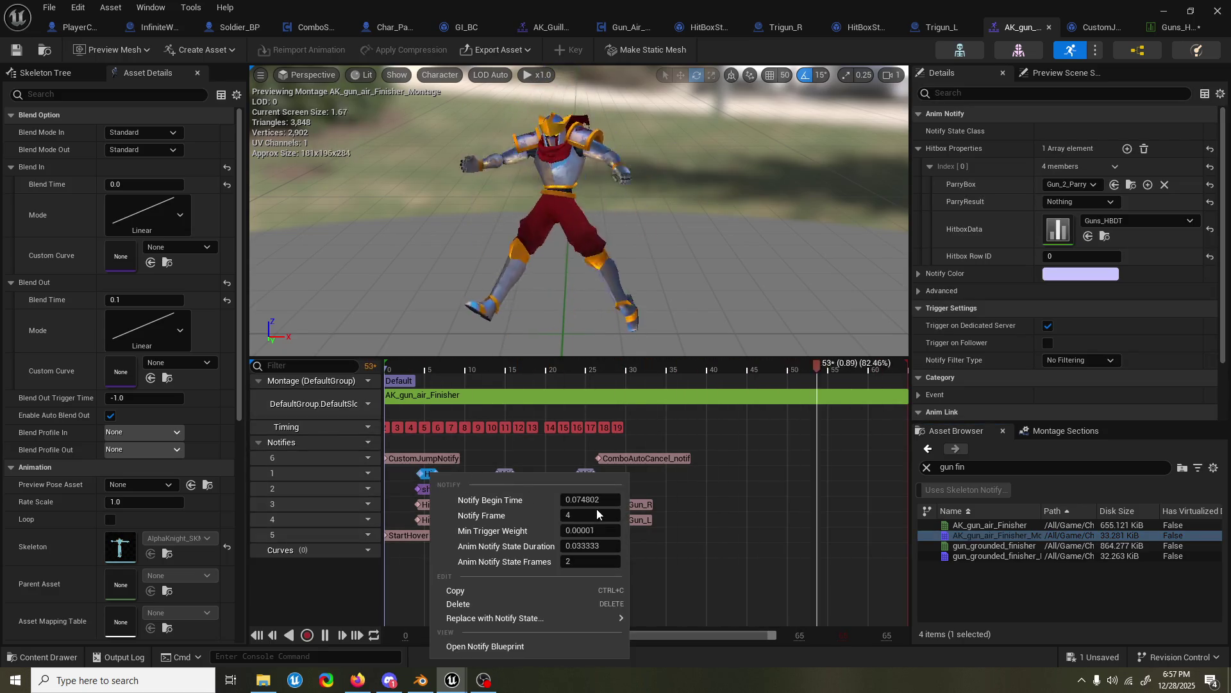
left_click(423, 488)
right_click(426, 489)
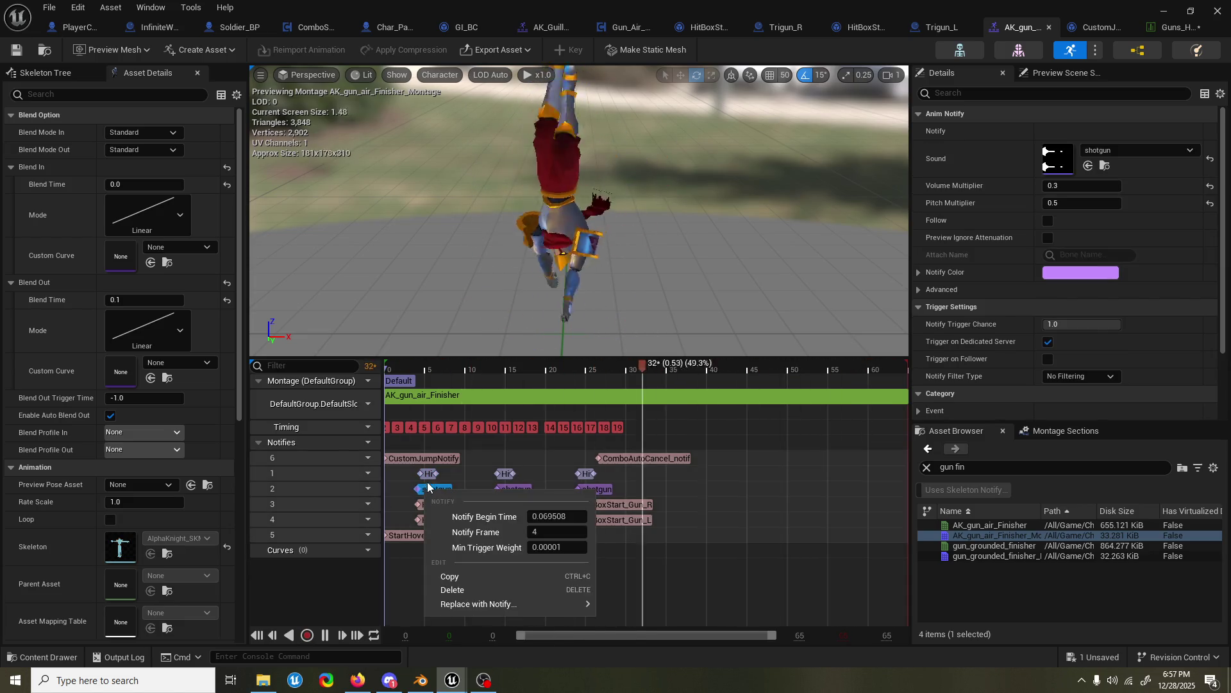
left_click(424, 474)
right_click(424, 476)
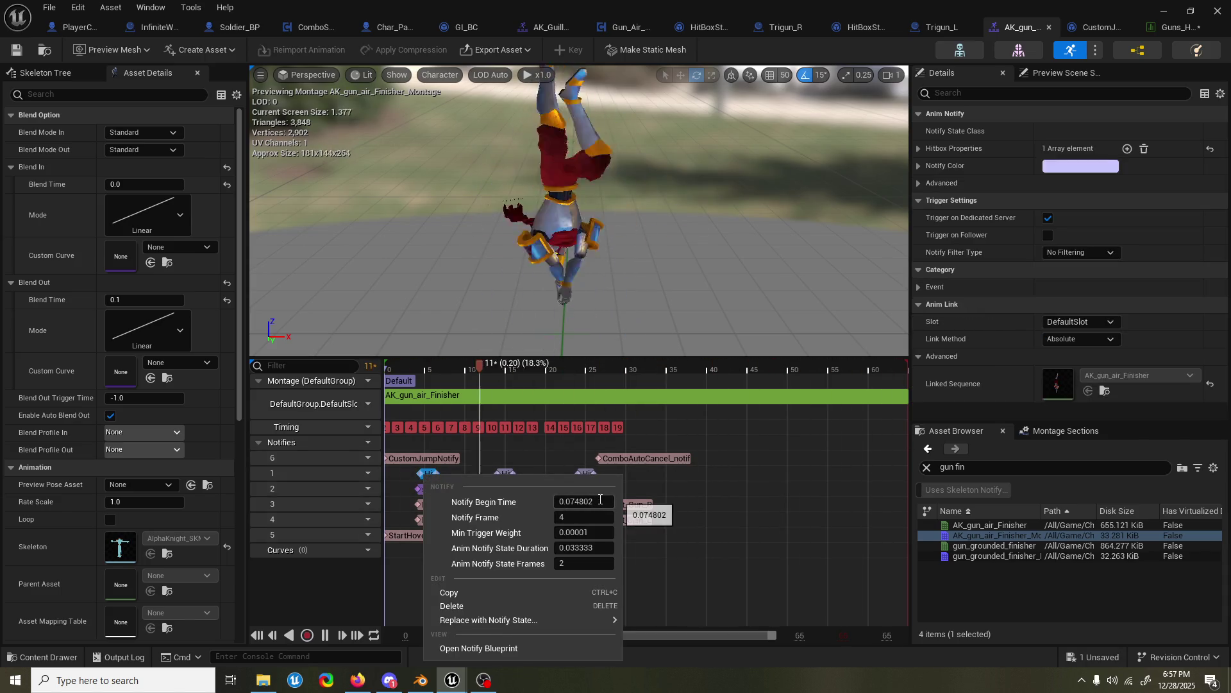
left_click(561, 518)
key("Return")
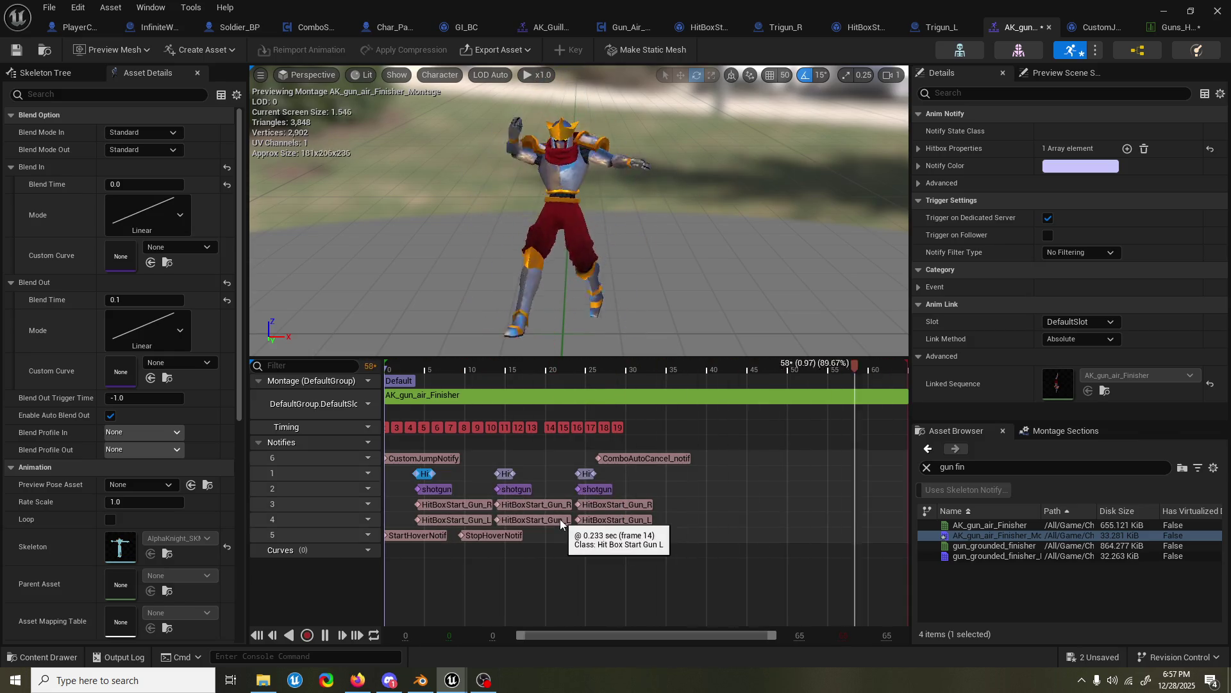
right_click(436, 489)
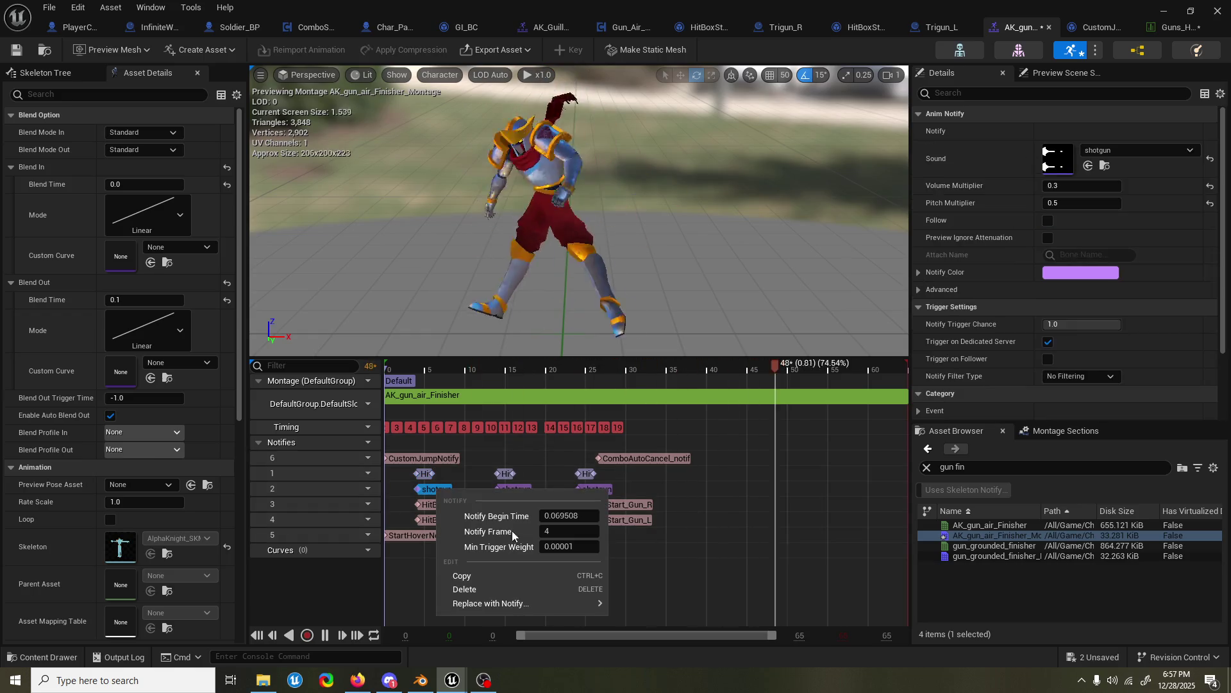
left_click(552, 530)
key("Return")
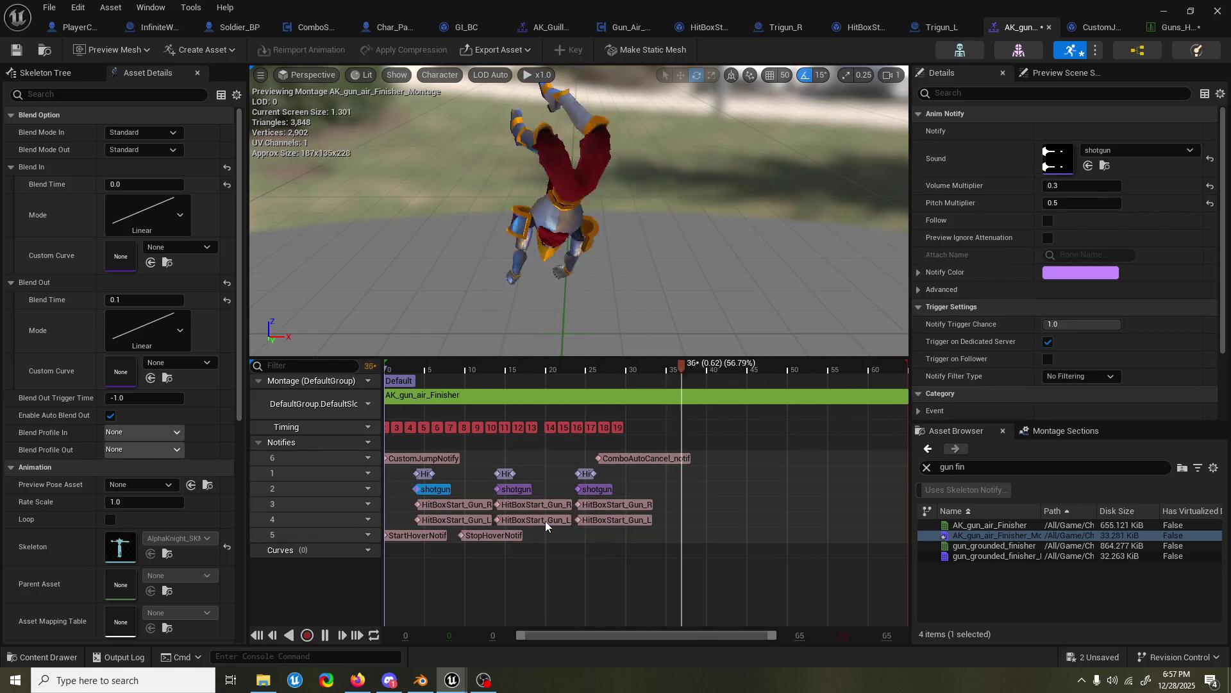
- Keep HitBoxStart_Gun_L at frame 4, save, and push StopHoverNotif later to around frame 13
right_click(469, 506)
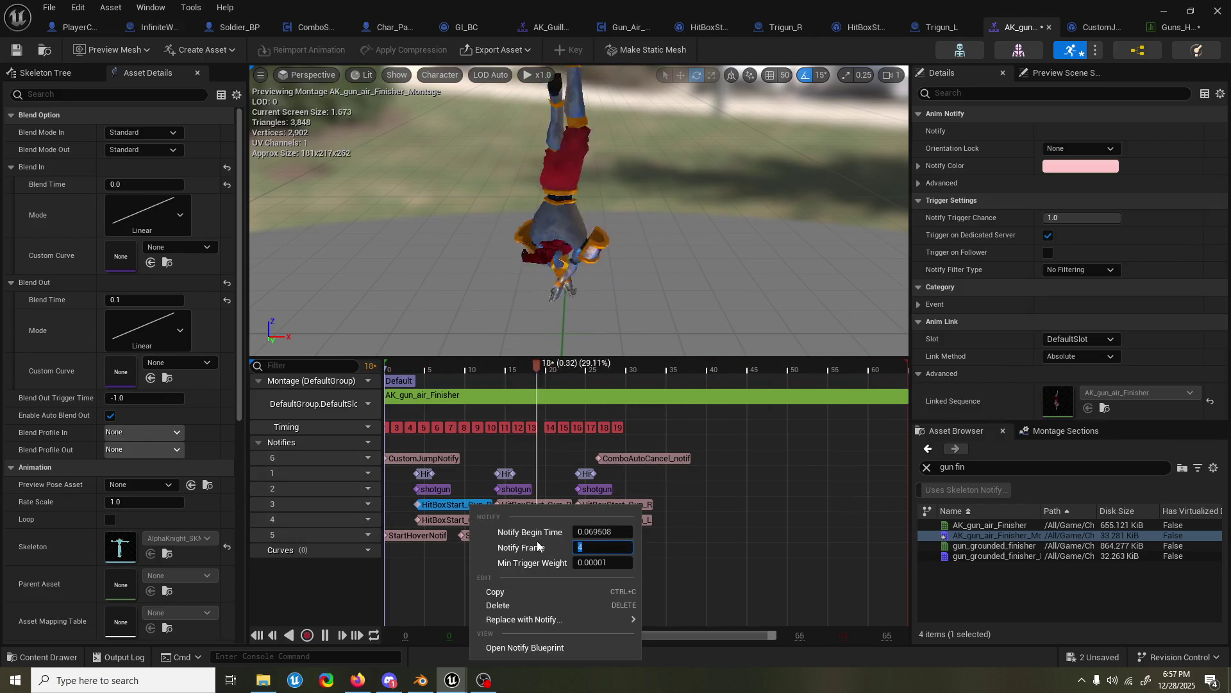
key("Escape")
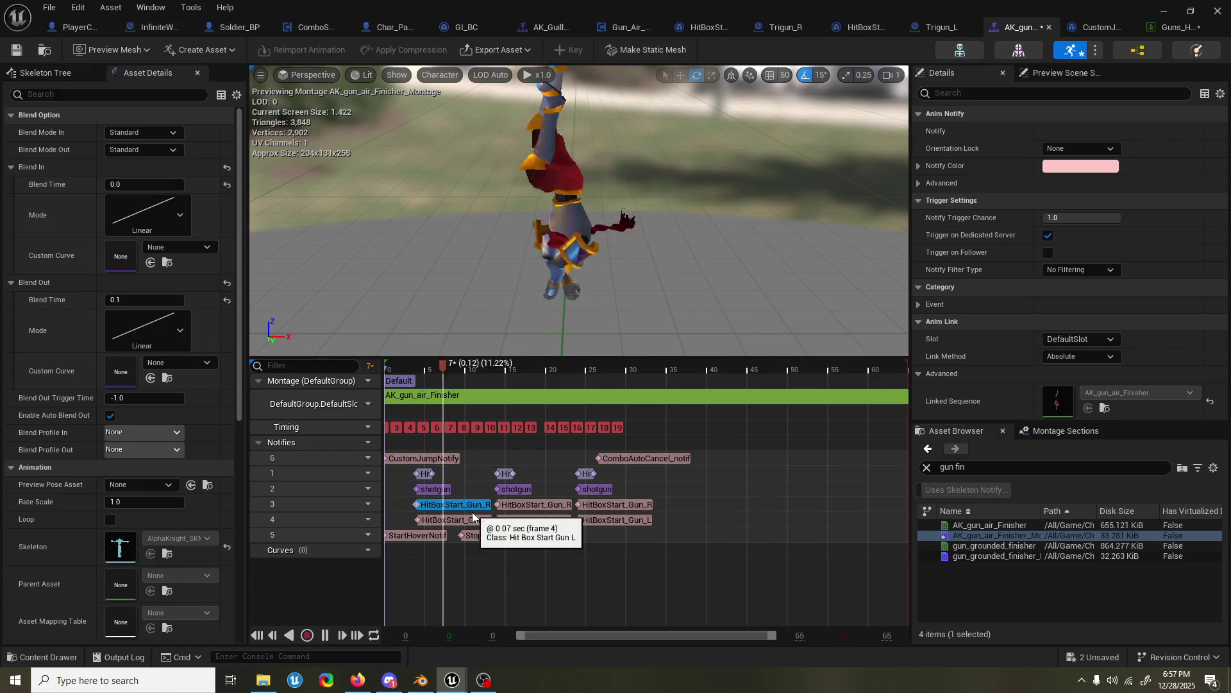
right_click(472, 516)
left_click(605, 399)
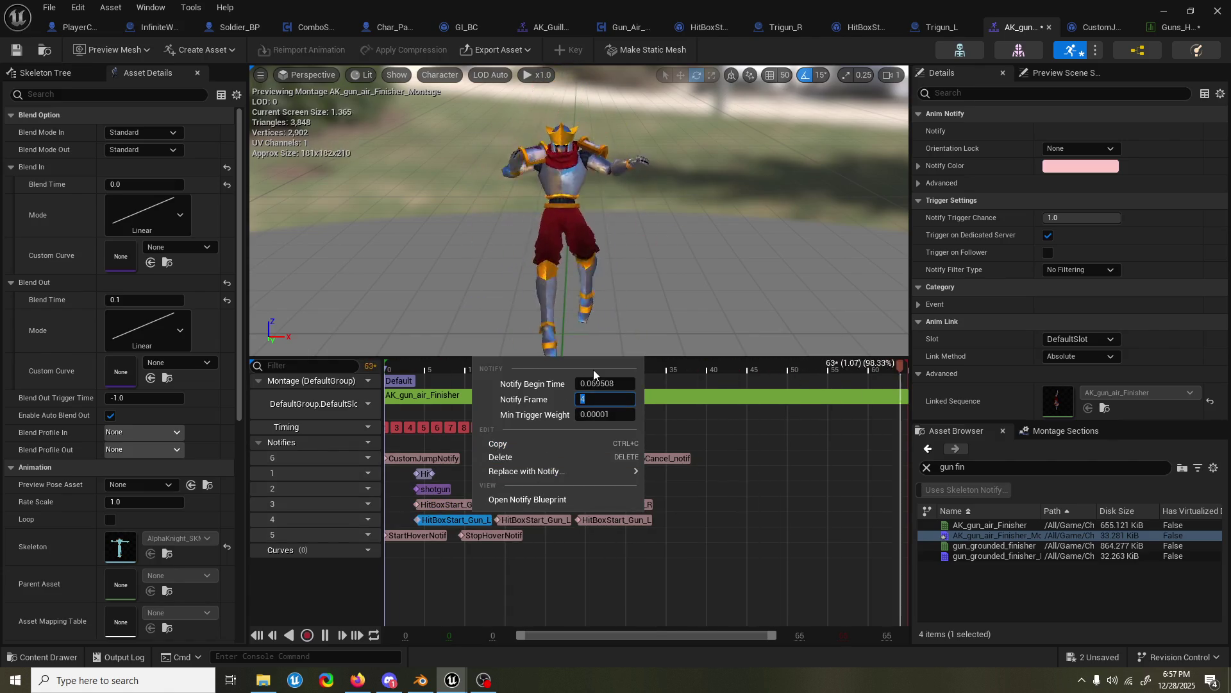
key("Return")
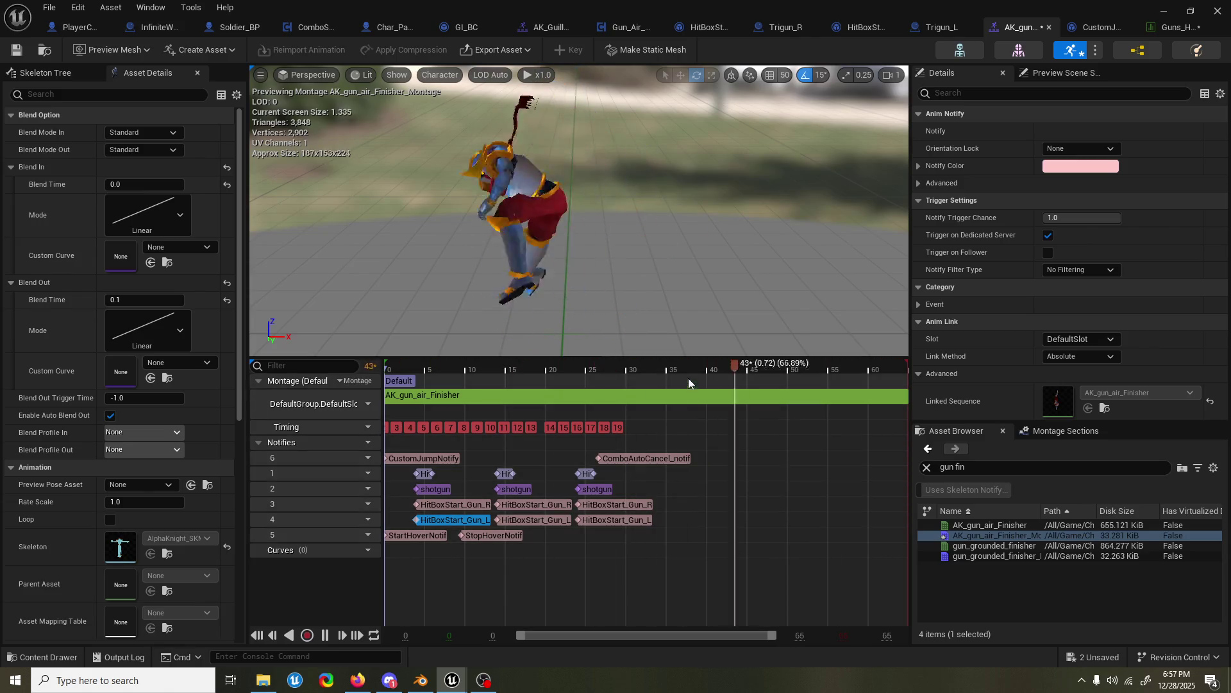
left_click(704, 365)
left_click_drag(704, 364, 706, 364)
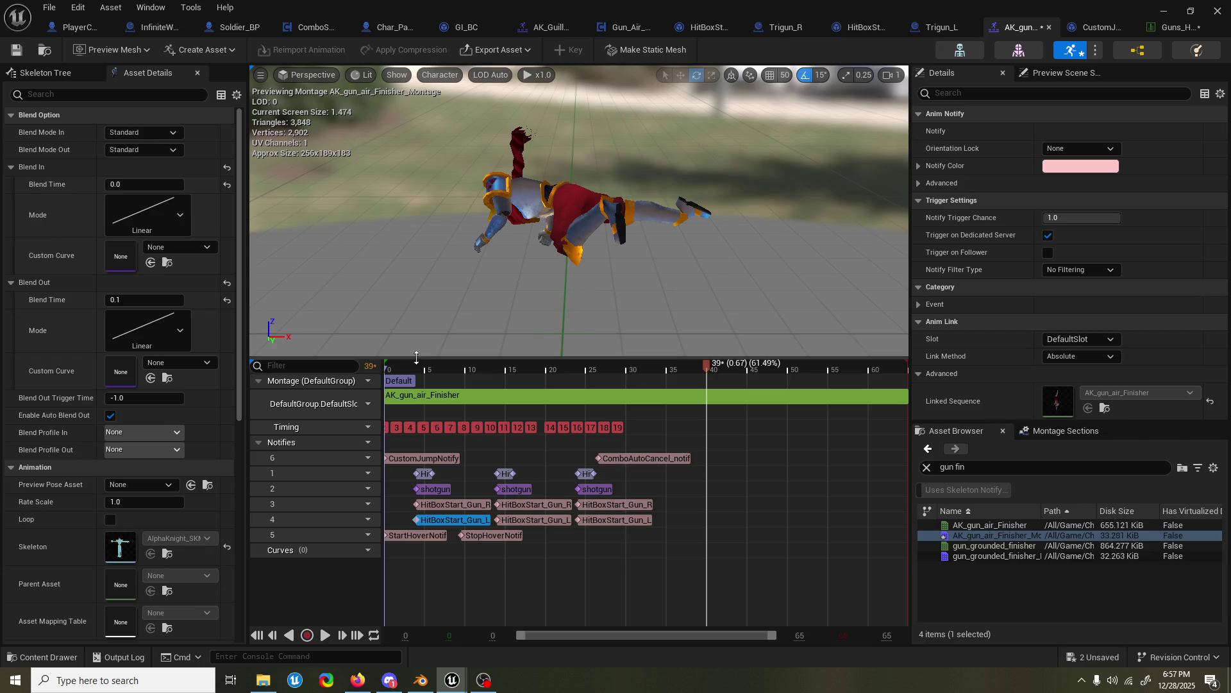
left_click_drag(386, 369, 752, 414)
key("ctrl+s")
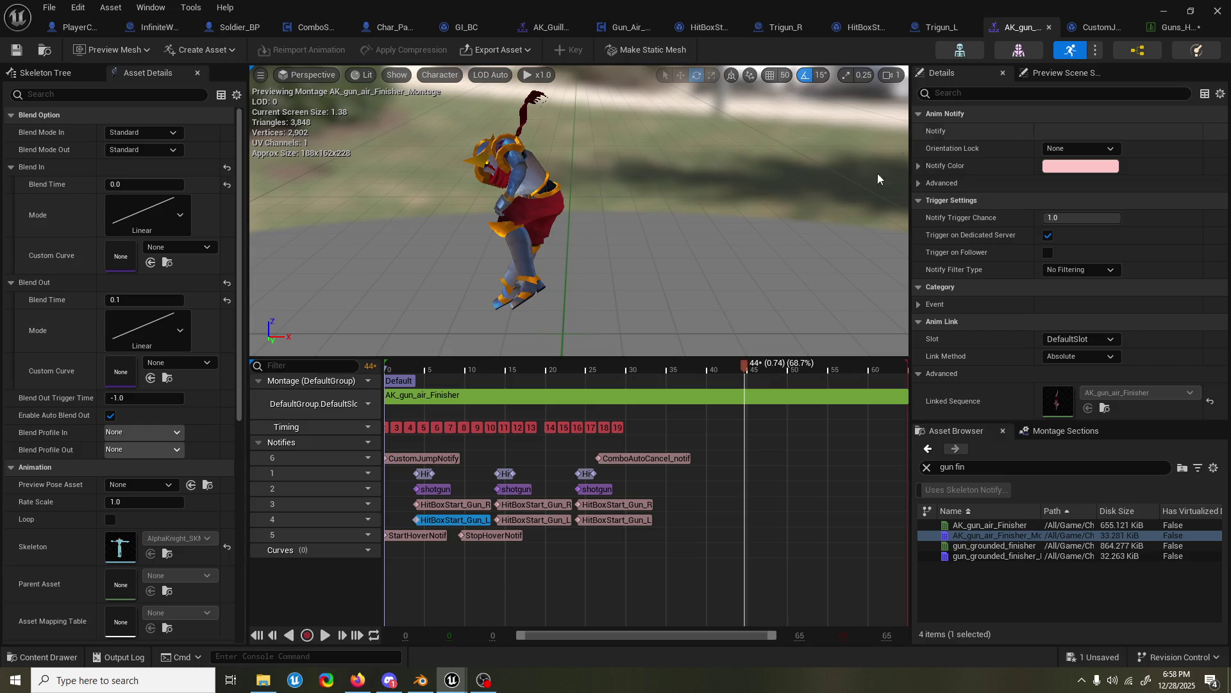
left_click_drag(512, 538, 545, 537)
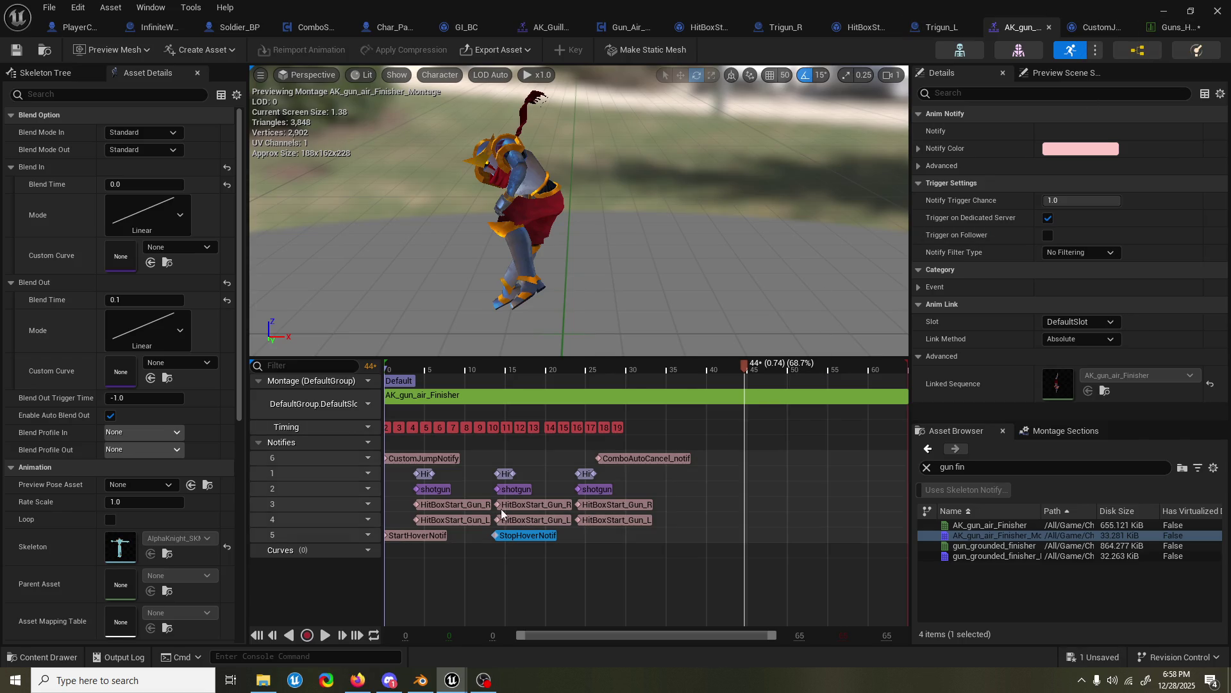
- Inspect the Hit notify's hitbox entry and check Guns_HBDT row order, keeping Guns_HBDT as table
left_click(505, 474)
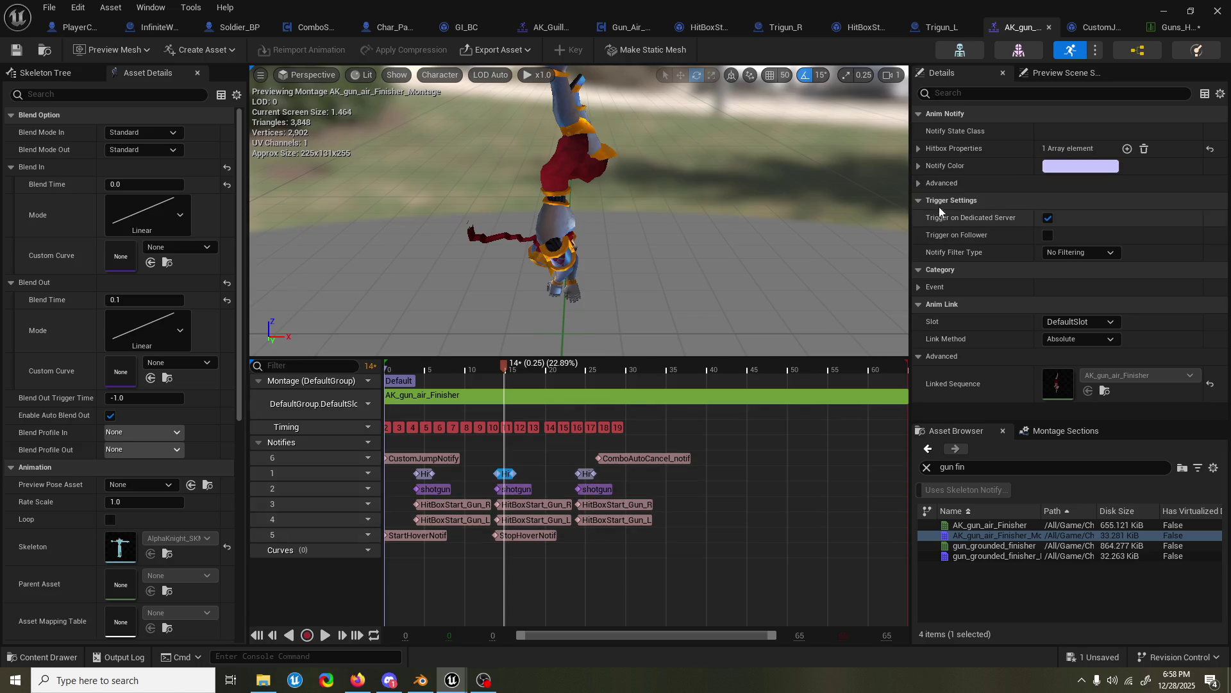
left_click(918, 149)
left_click(930, 167)
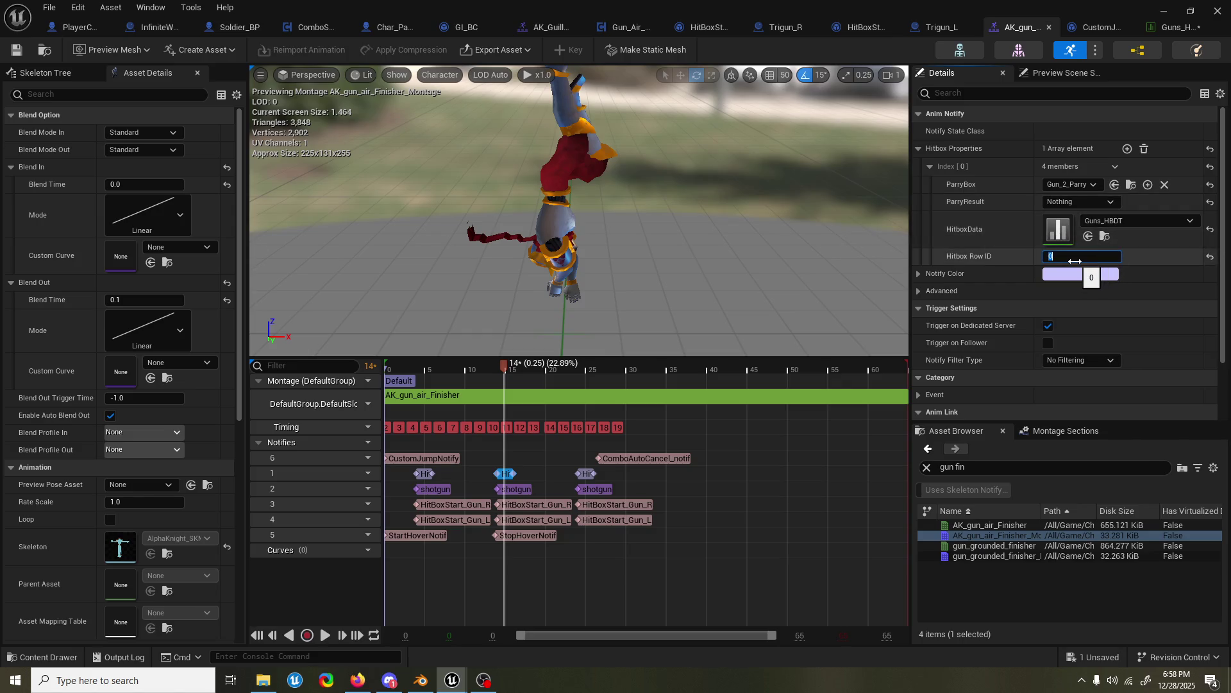
left_click(1185, 33)
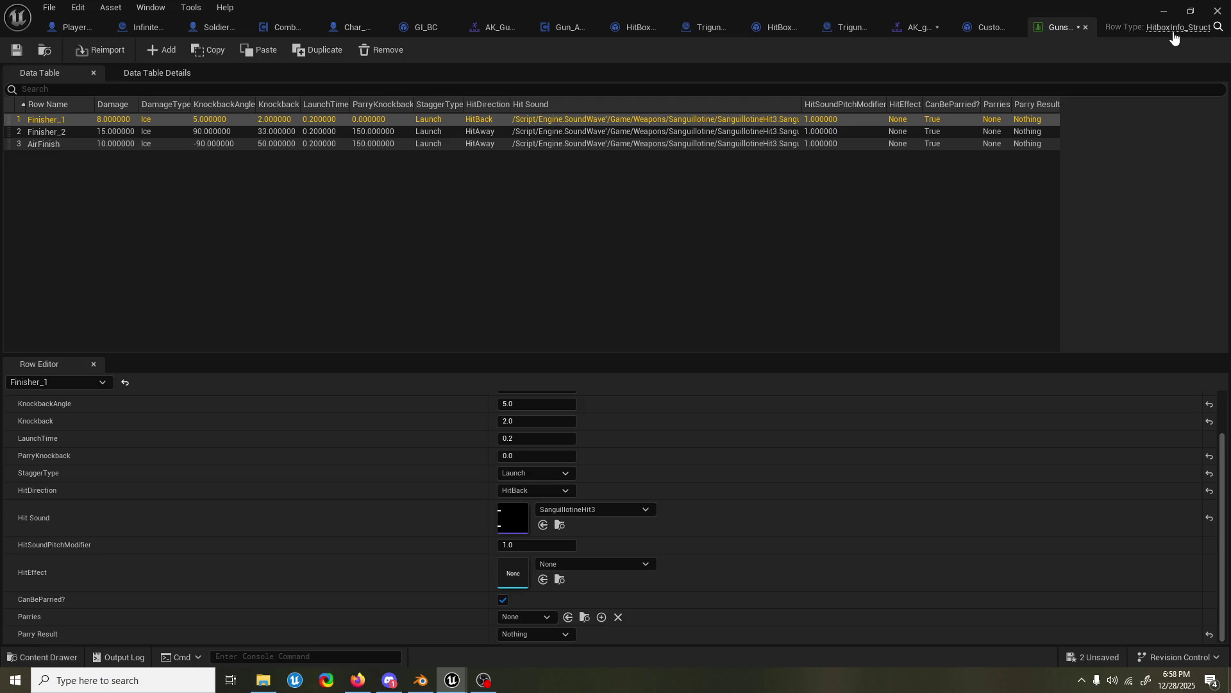
left_click(986, 30)
left_click(949, 28)
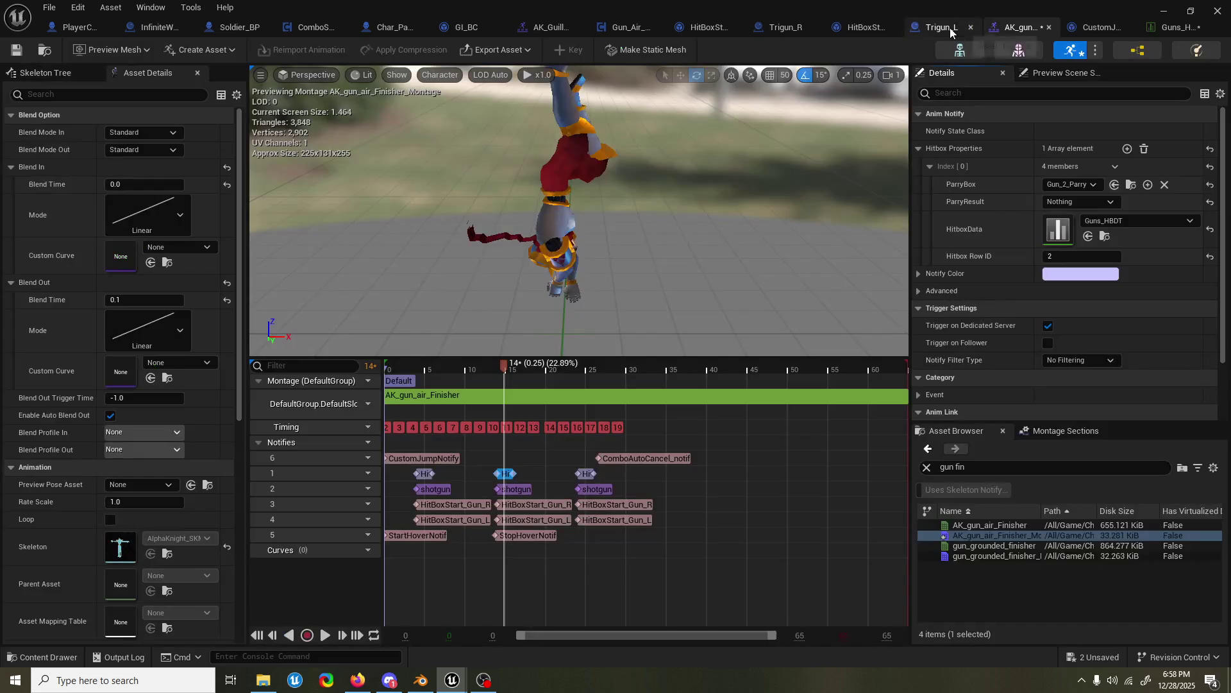
left_click(1128, 221)
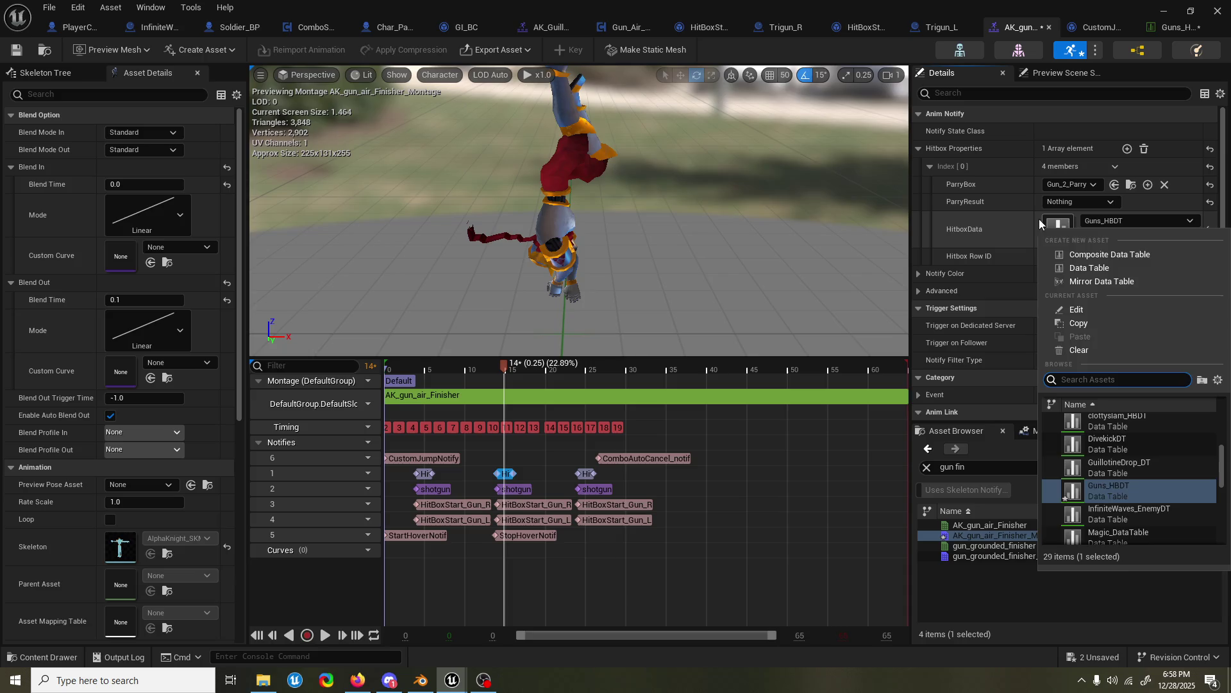
key("Escape")
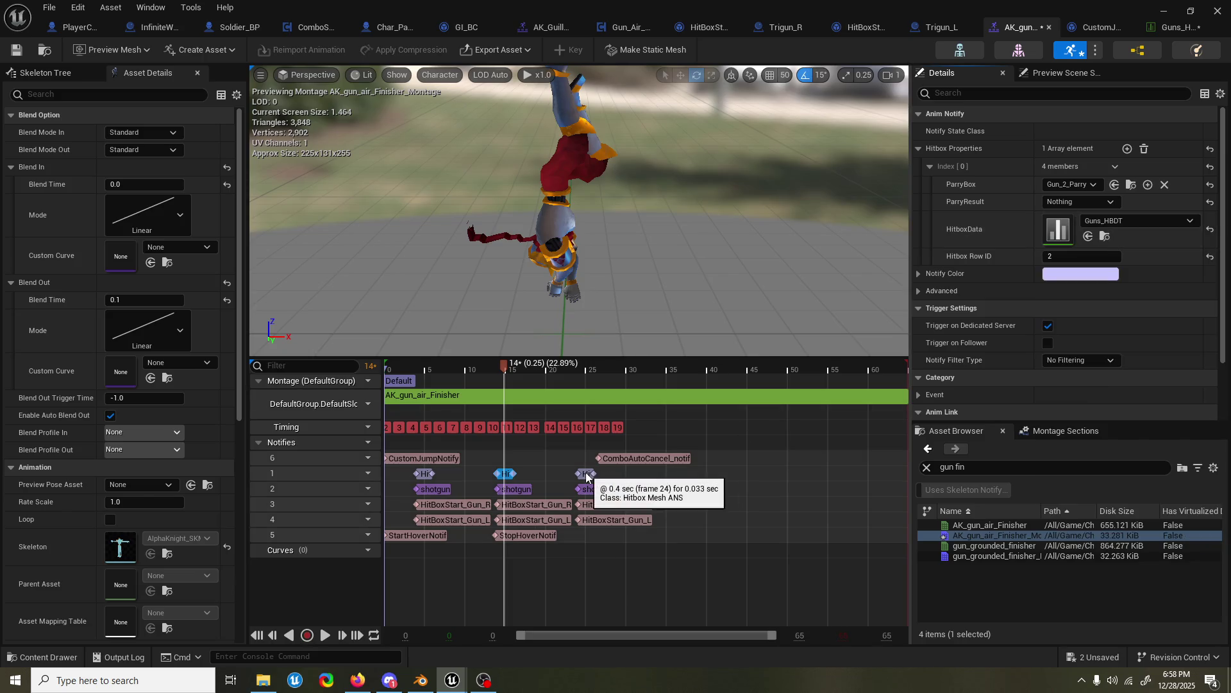
- Set Hitbox Row ID to 2 on the third and first Hit notifies
left_click(590, 473)
left_click(1067, 257)
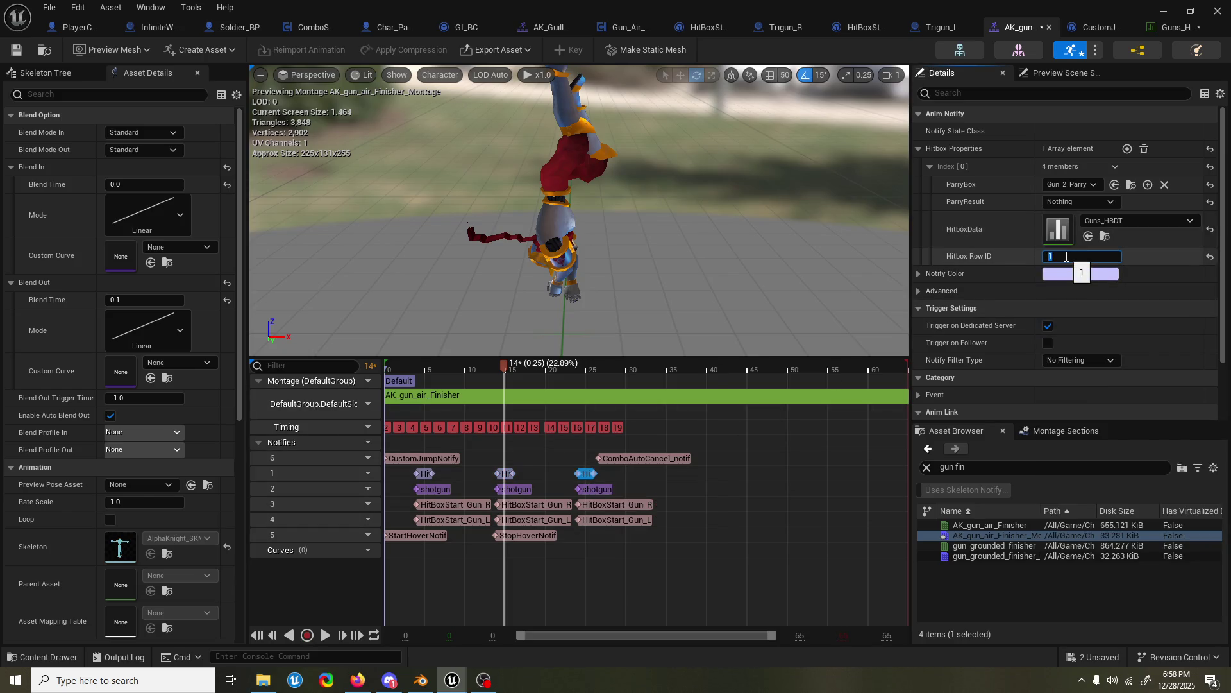
type("2")
key("Return")
left_click(425, 475)
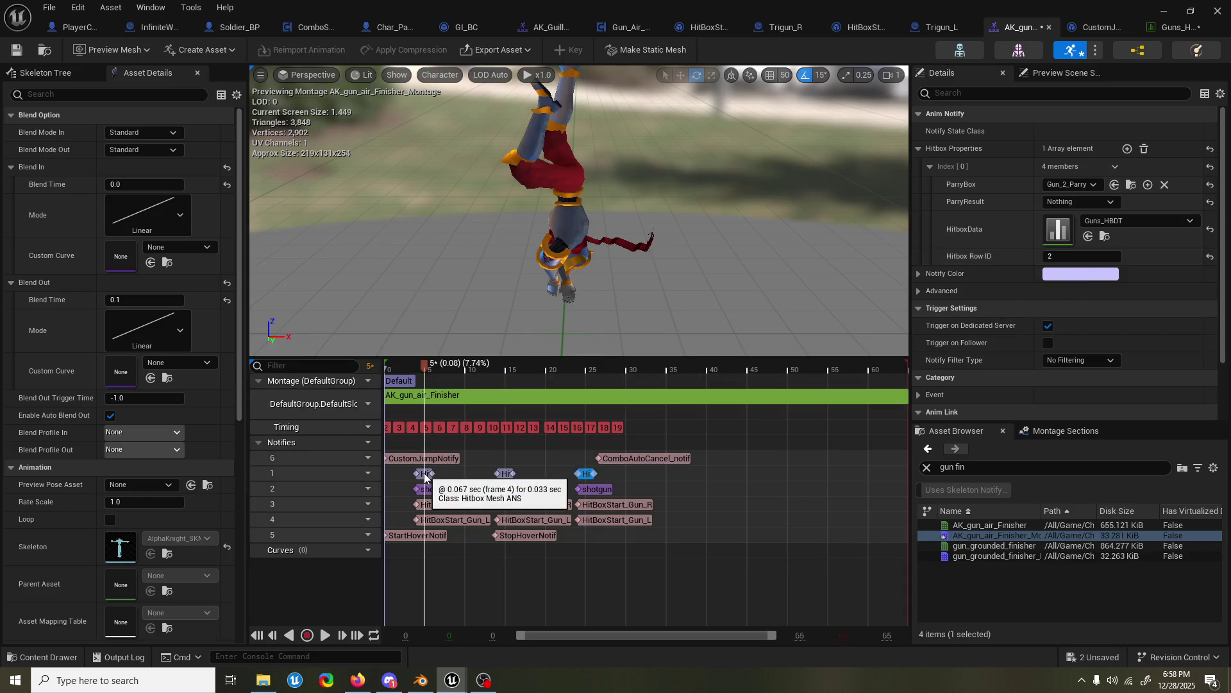
left_click(425, 475)
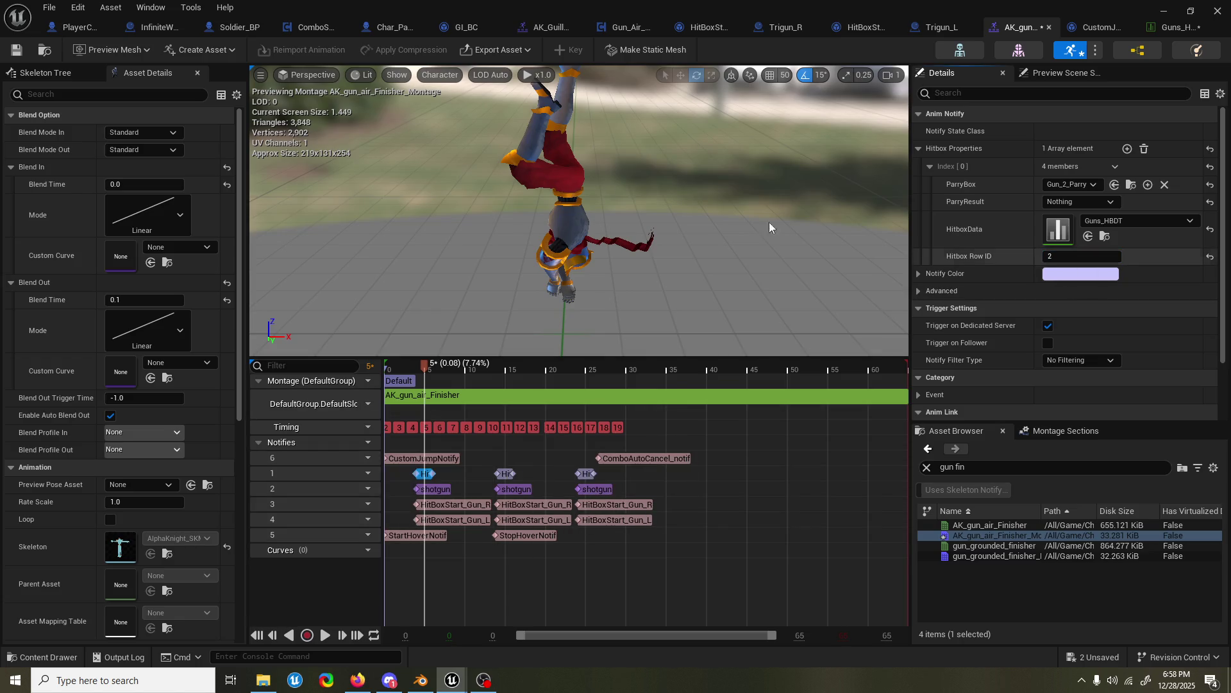
key("Return")
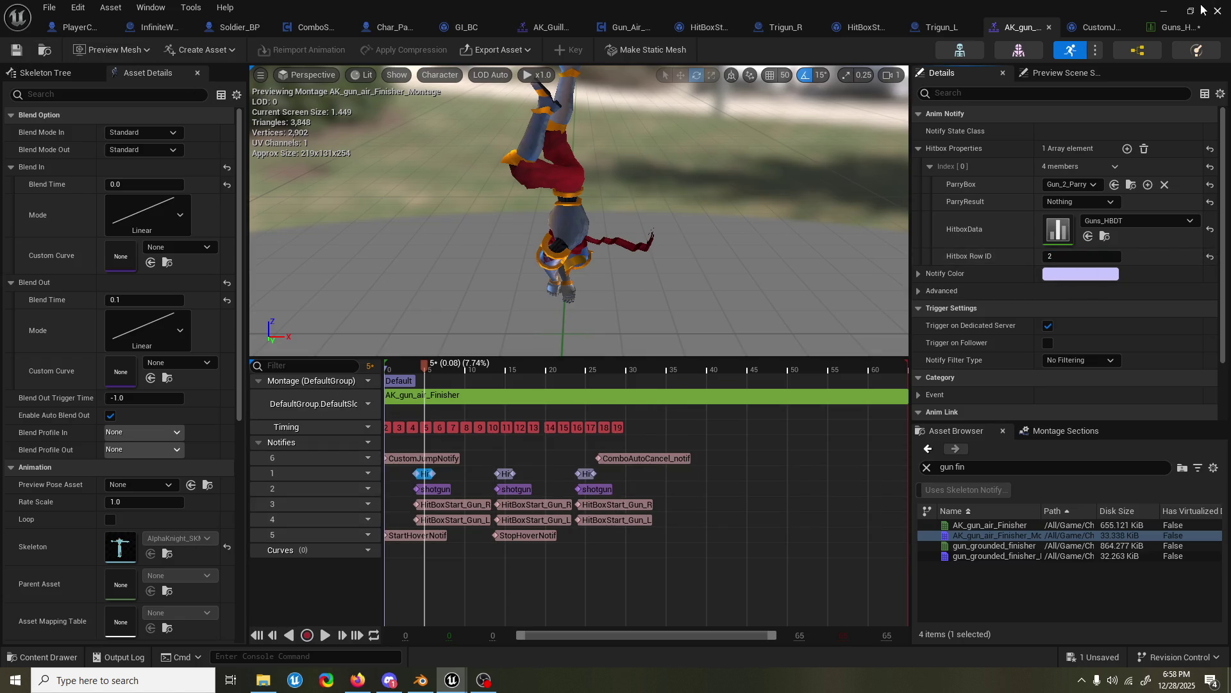
- Look over Run_AI_Comp found via a 'run ai' search, then start Play In Editor on Graveyard
left_click(1165, 12)
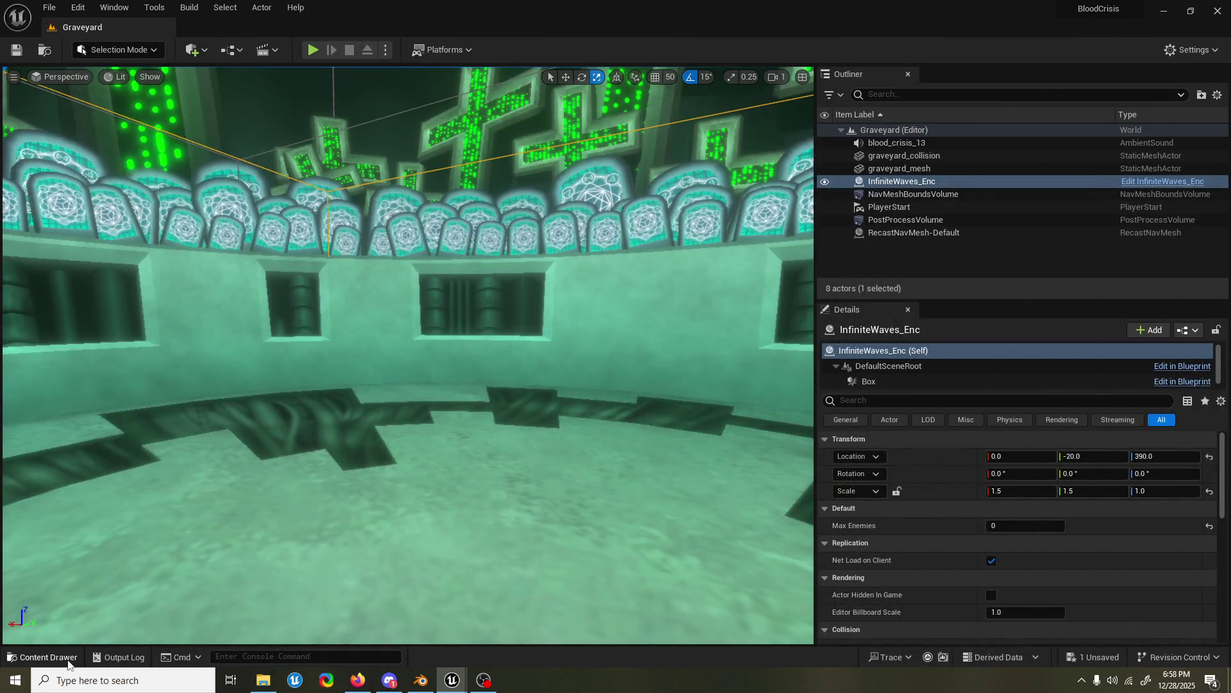
left_click(45, 658)
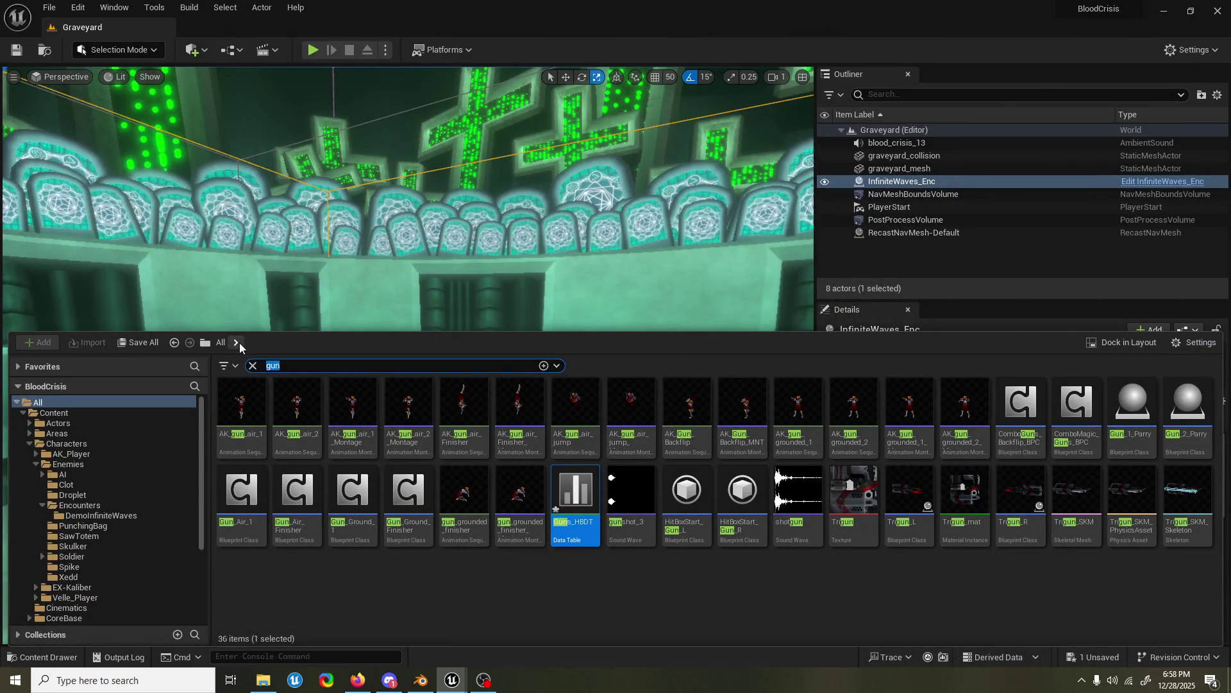
type("run ai")
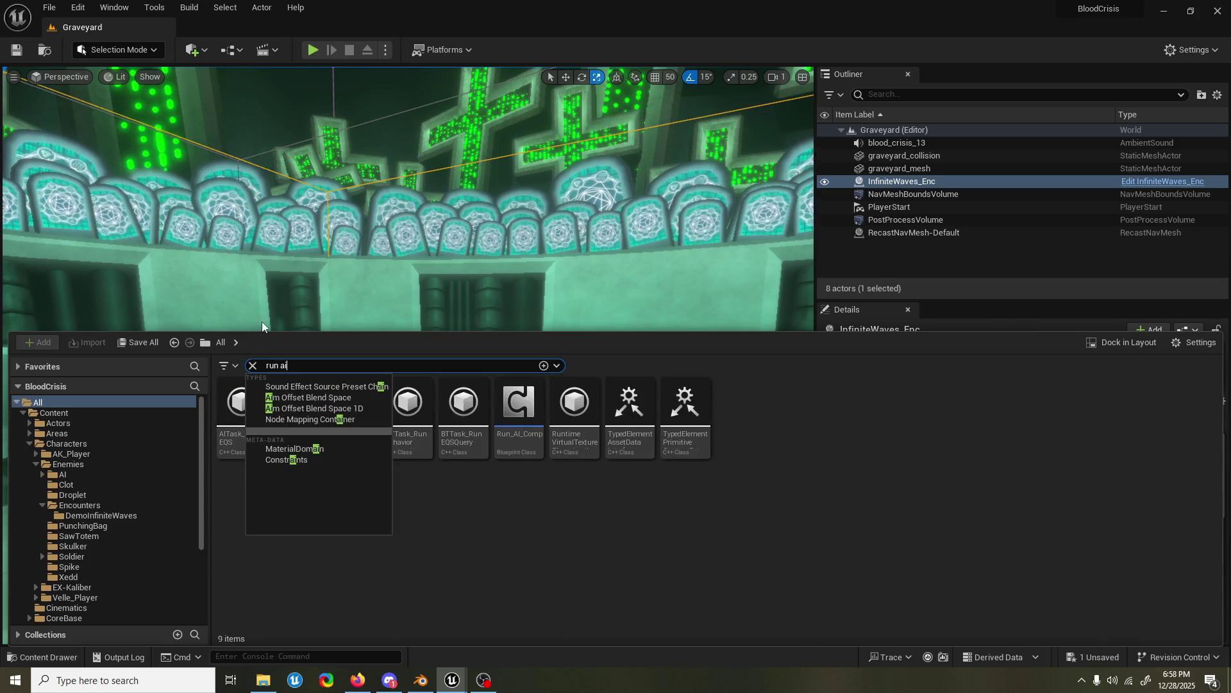
left_click(543, 544)
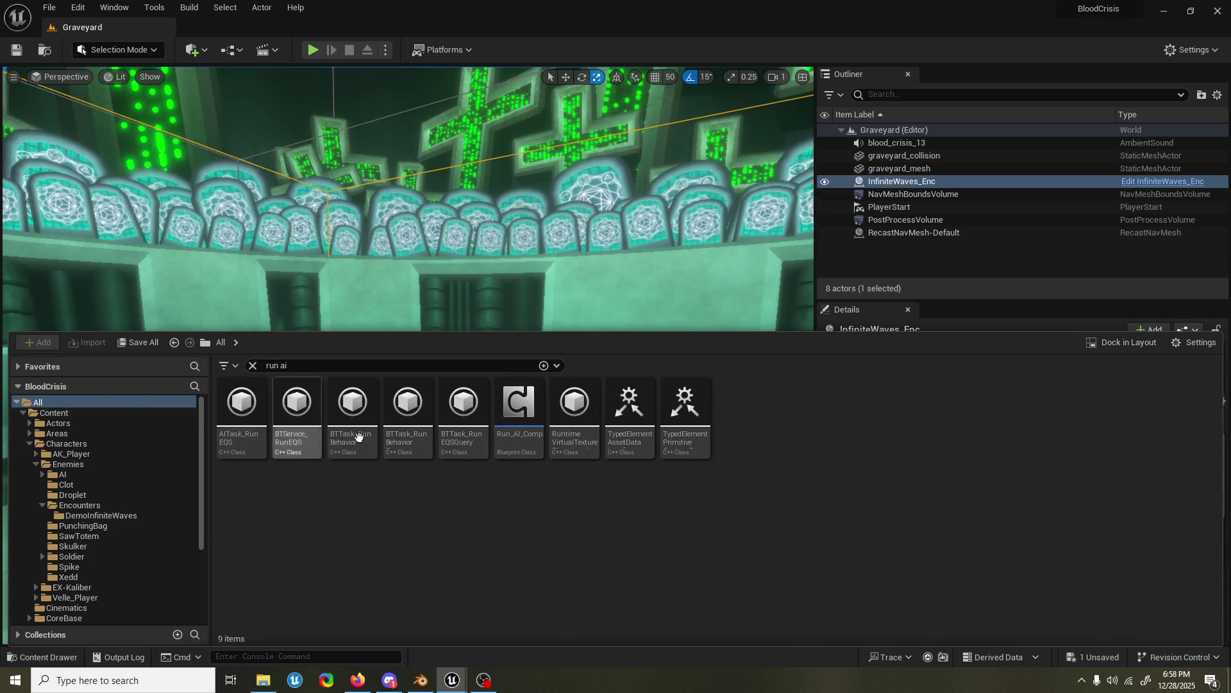
double_click(520, 404)
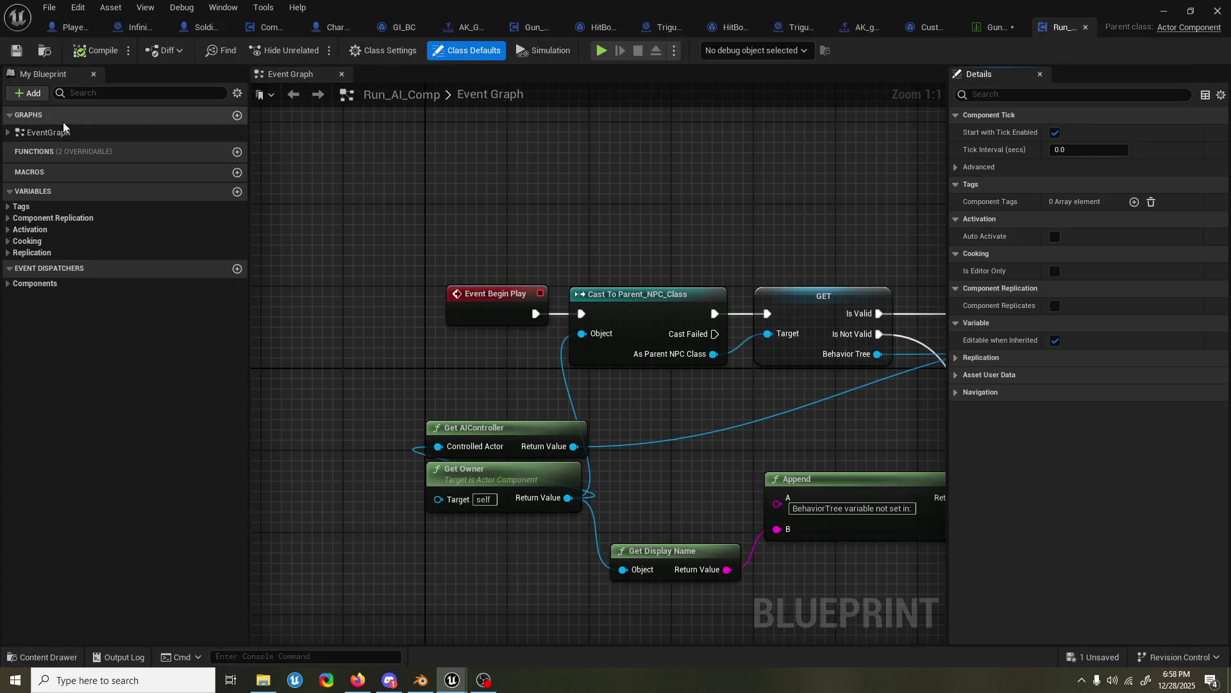
left_click(1163, 11)
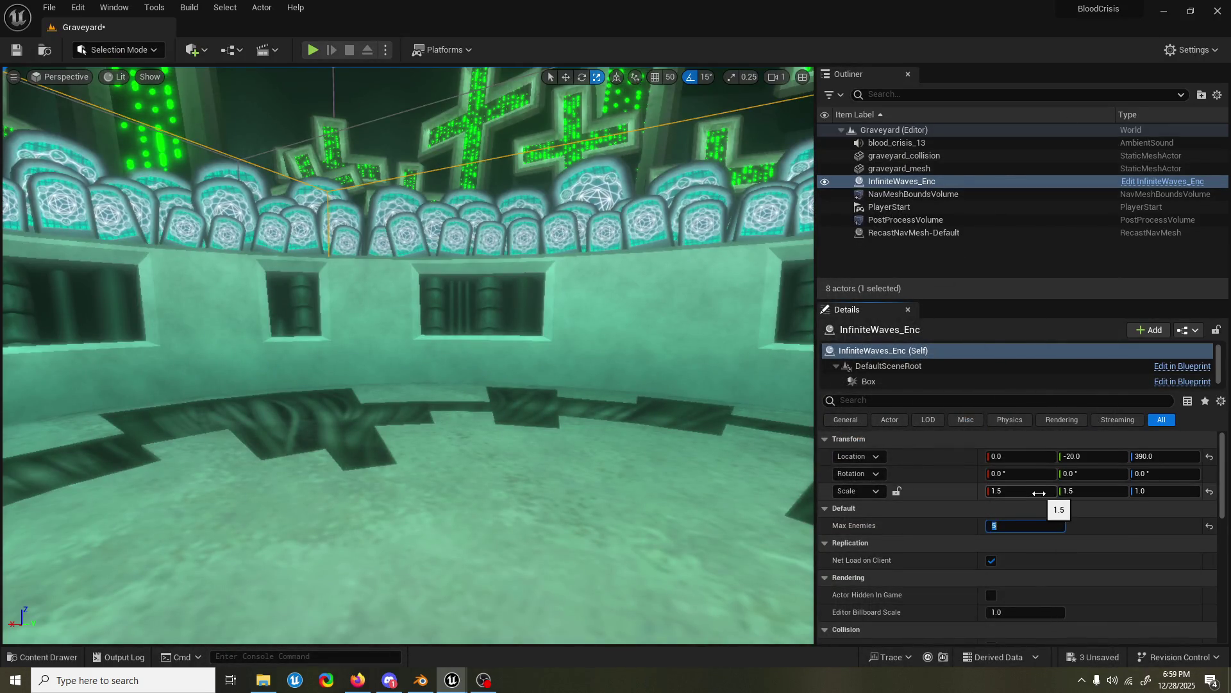
left_click(313, 51)
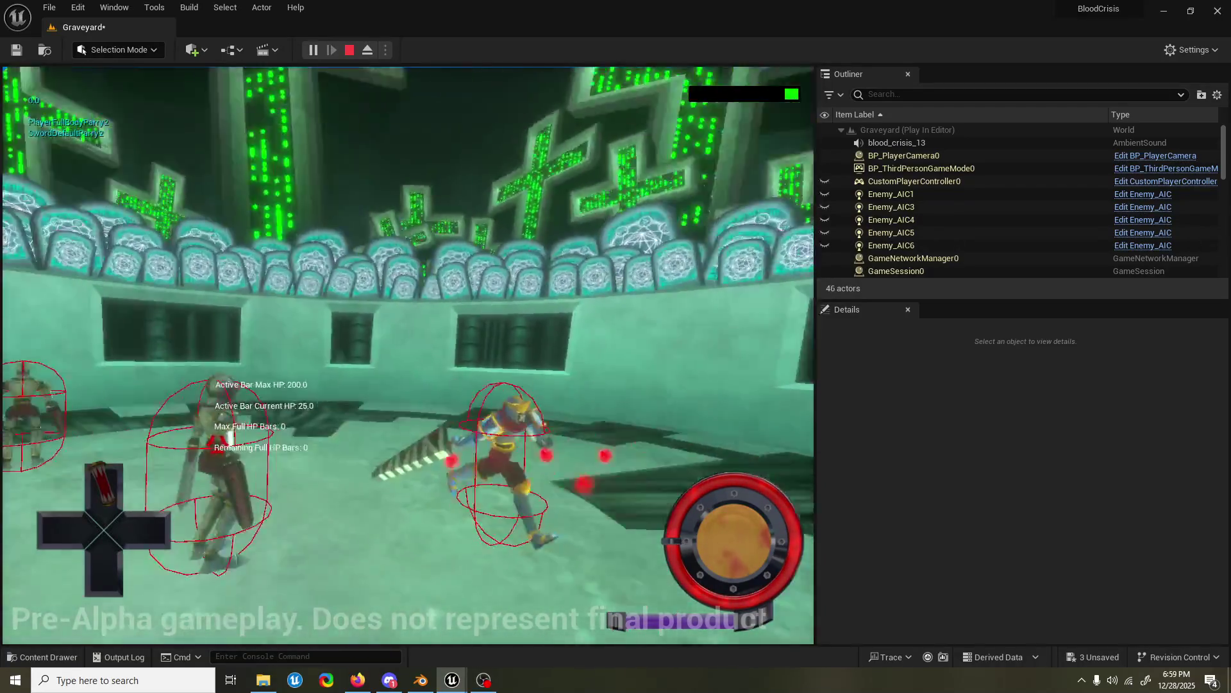
- Stop the Play In Editor session after testing the Graveyard enemy waves
key("Escape")
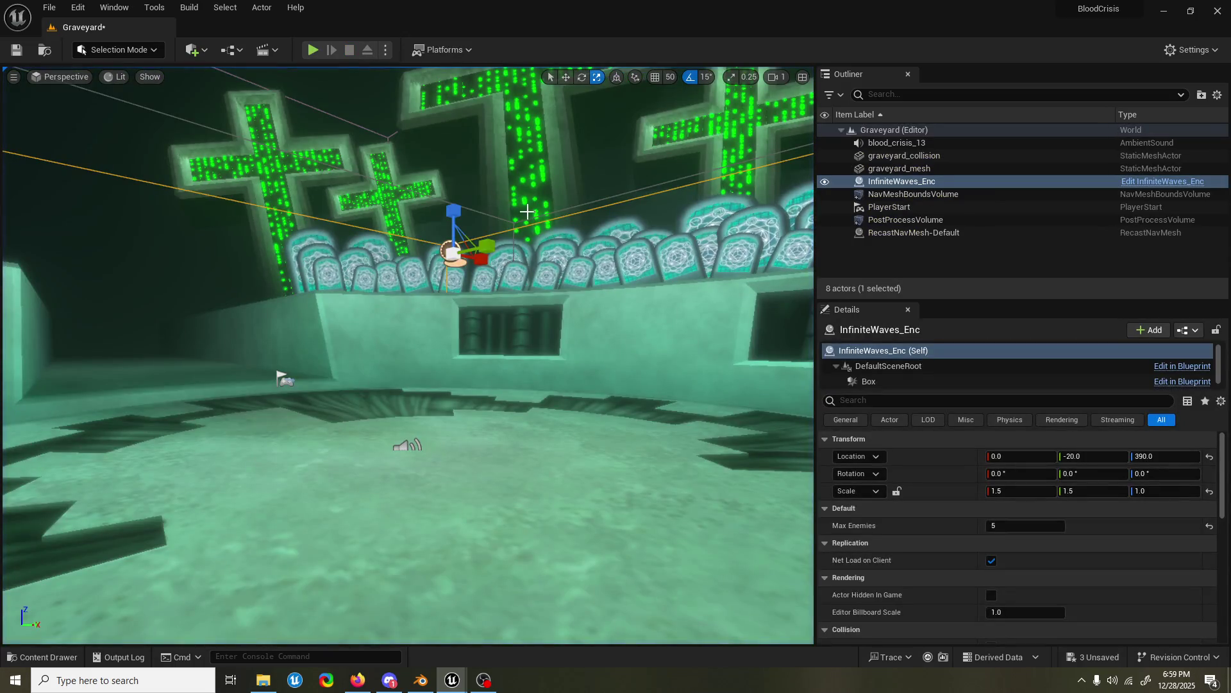
- Find 'guilloti' in the Content Drawer and open AK_GuillotineDrop_Montage
left_click(42, 657)
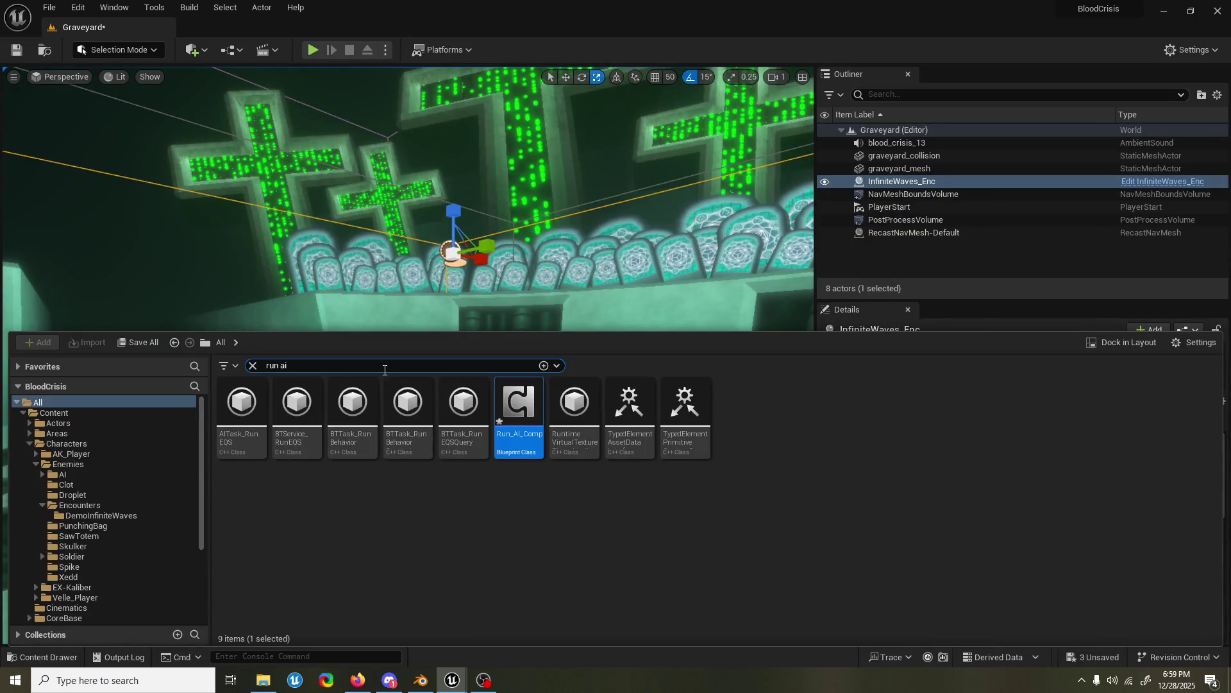
type("guill")
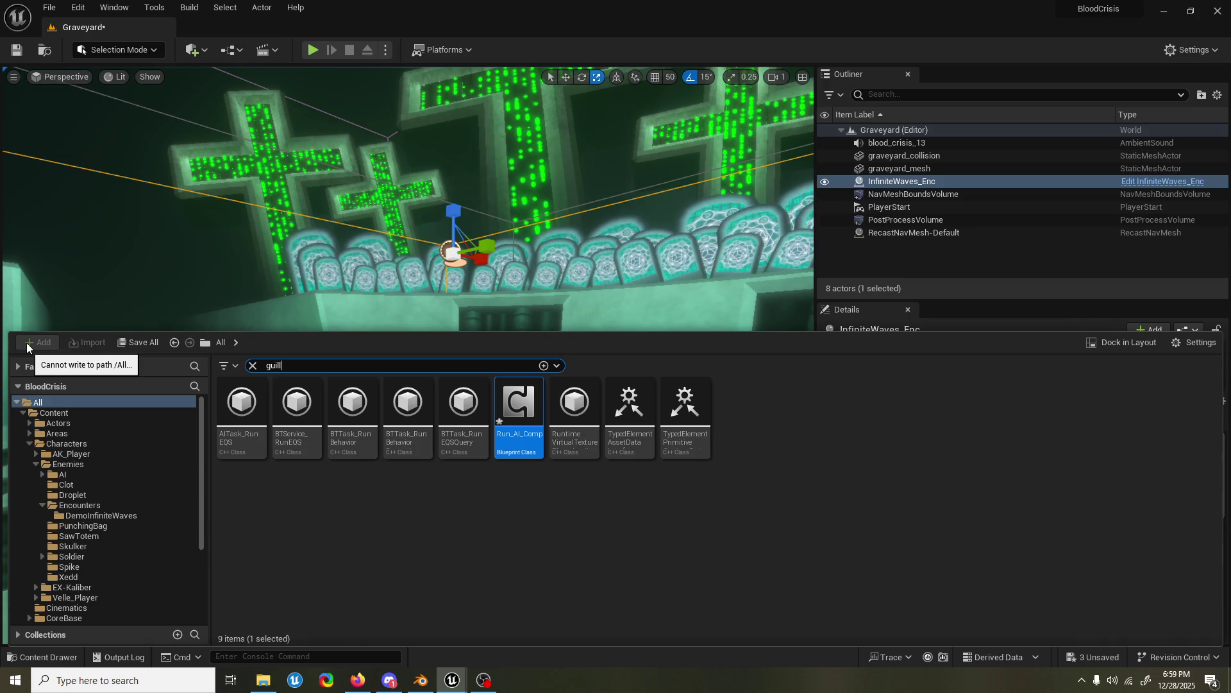
type("oti")
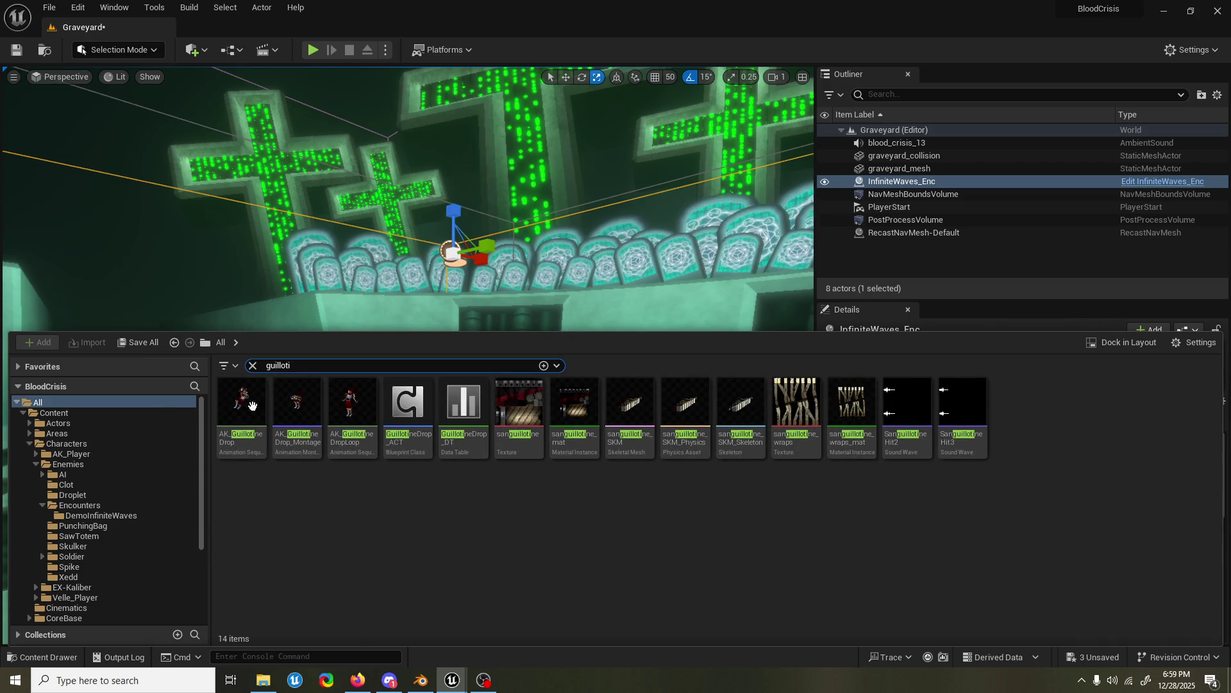
double_click(300, 402)
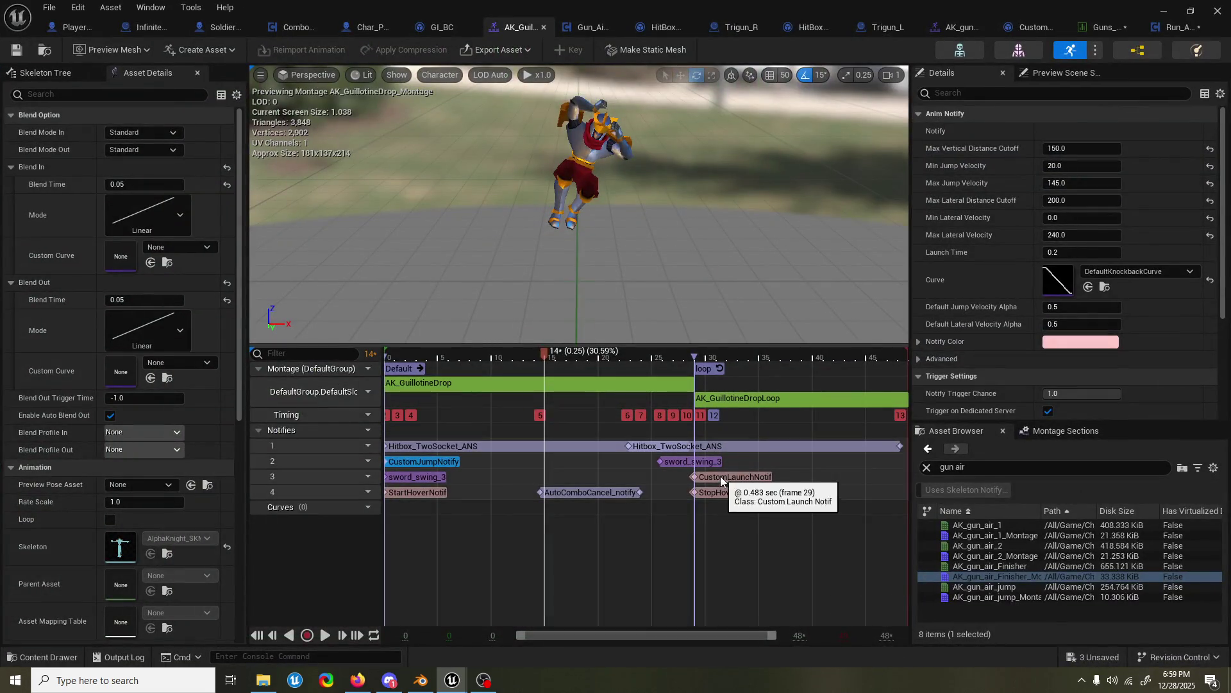
- Trace the second Hitbox_TwoSocket_ANS's Index [0] Hitbox Data to GuillotineDrop_DT
left_click(732, 444)
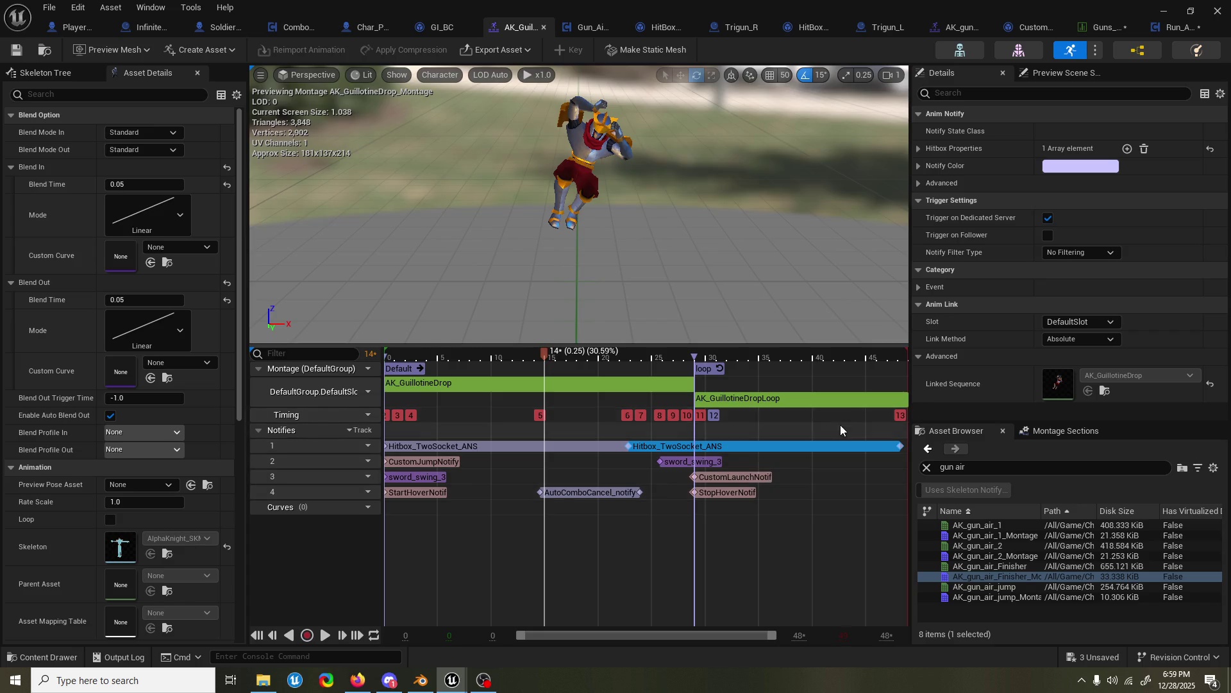
left_click(919, 148)
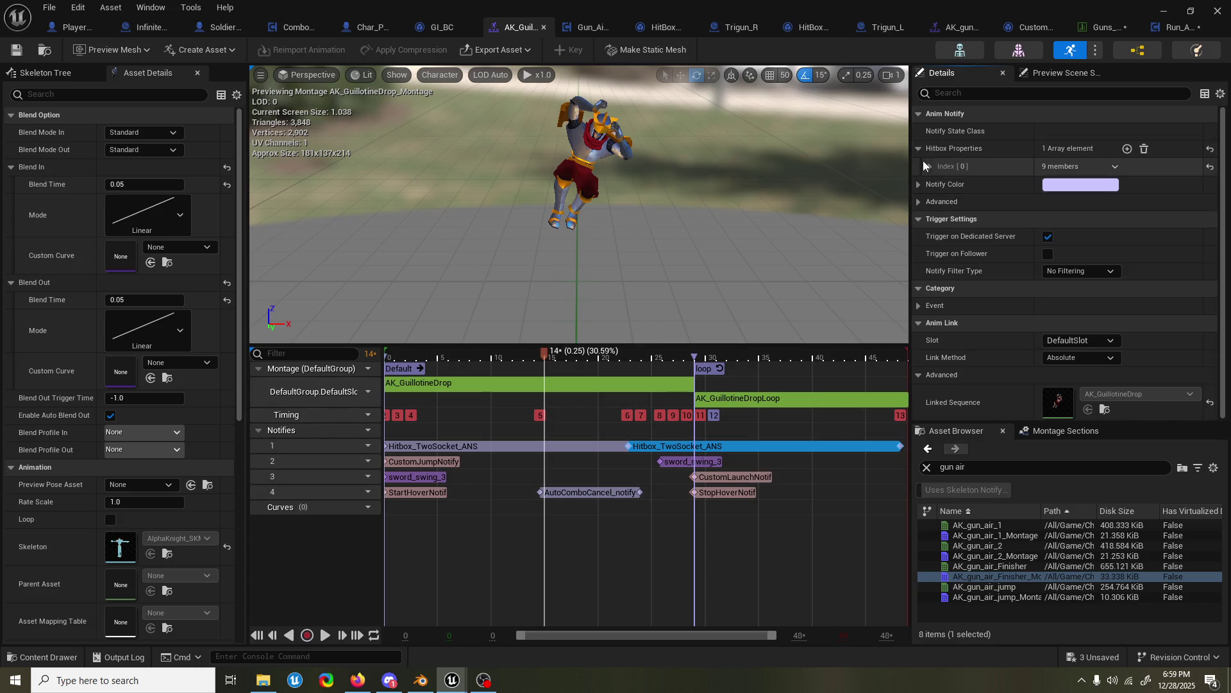
left_click(929, 166)
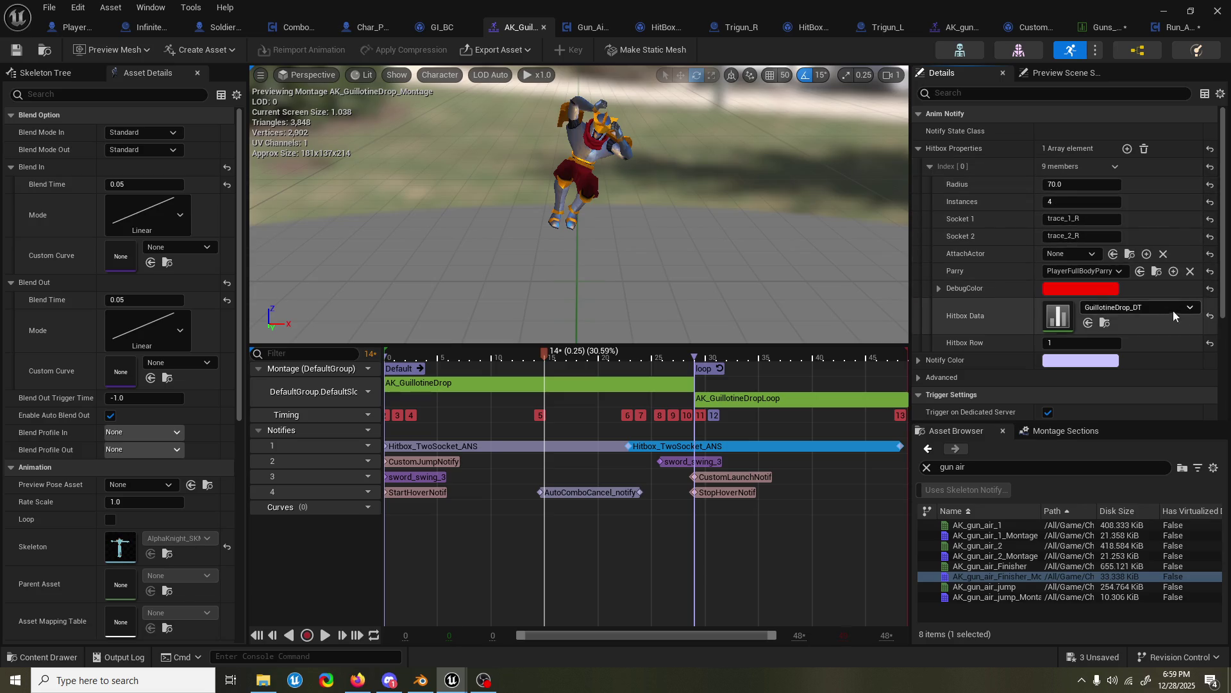
left_click(1104, 323)
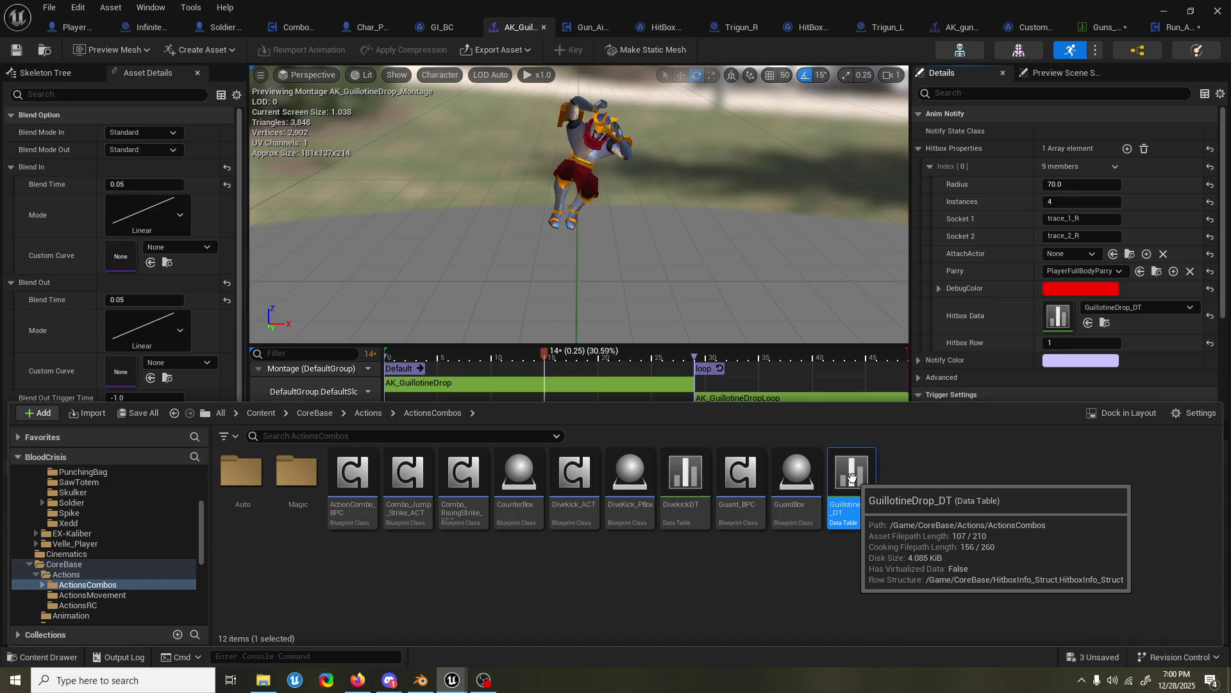
- Open GuillotineDrop_DT to check its second row's hit values, then return to the gun data table
double_click(851, 477)
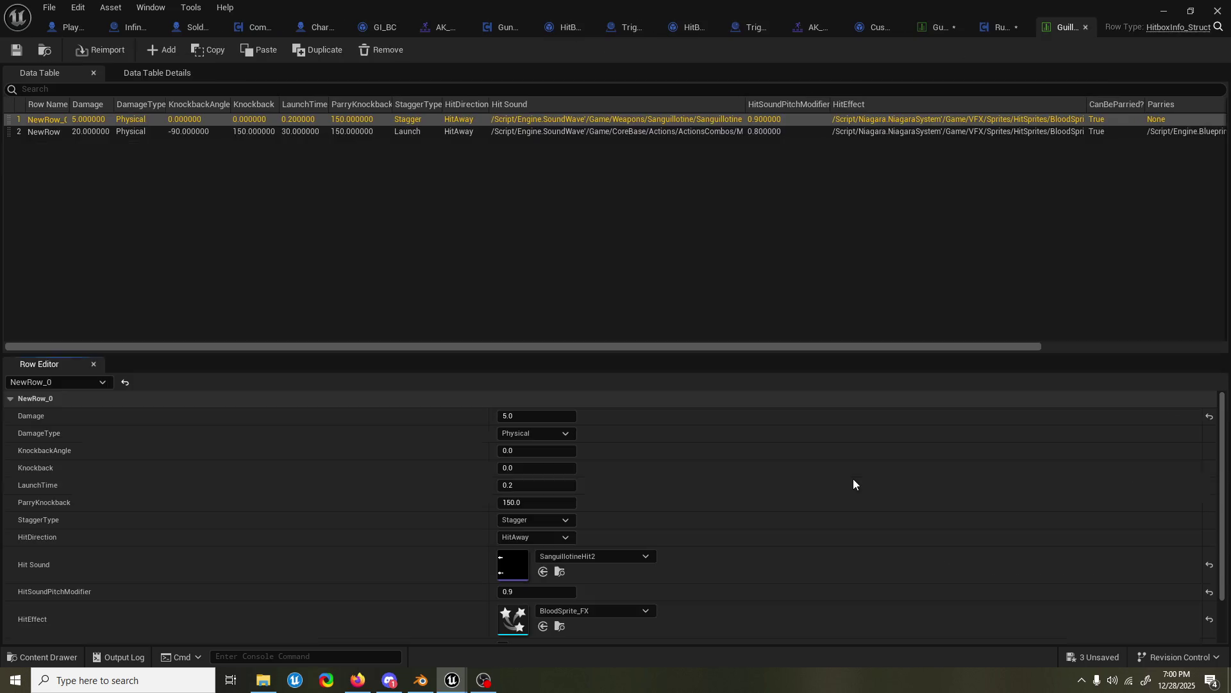
left_click(288, 130)
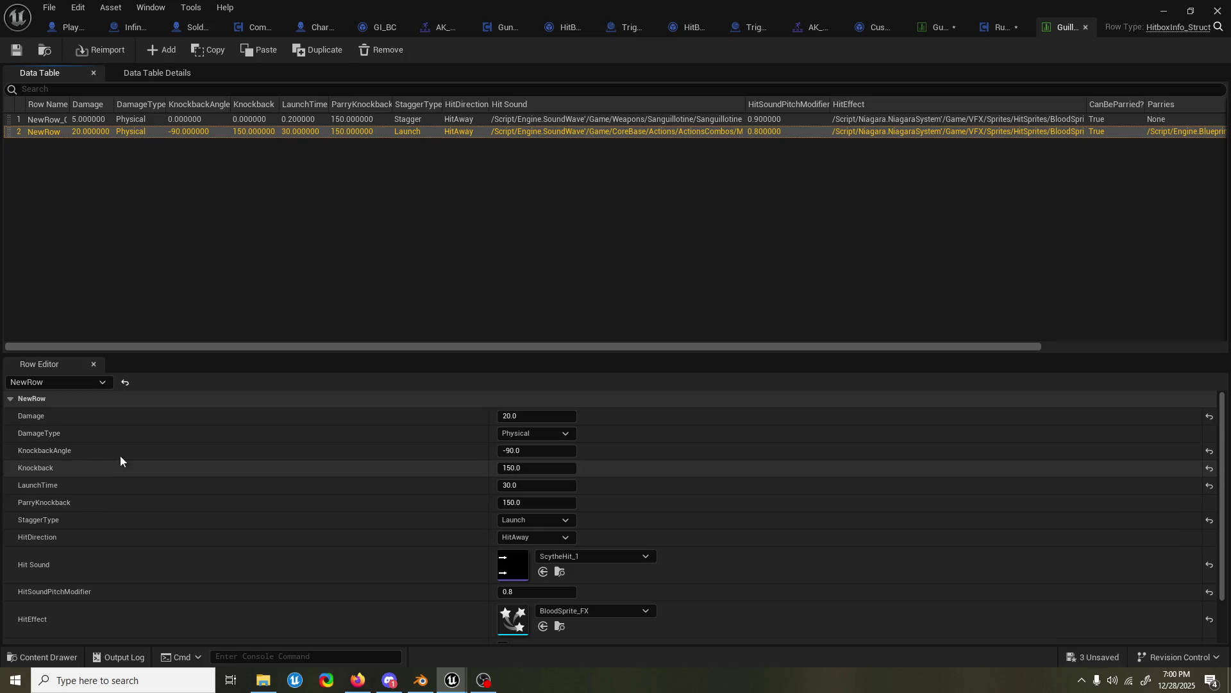
left_click(941, 27)
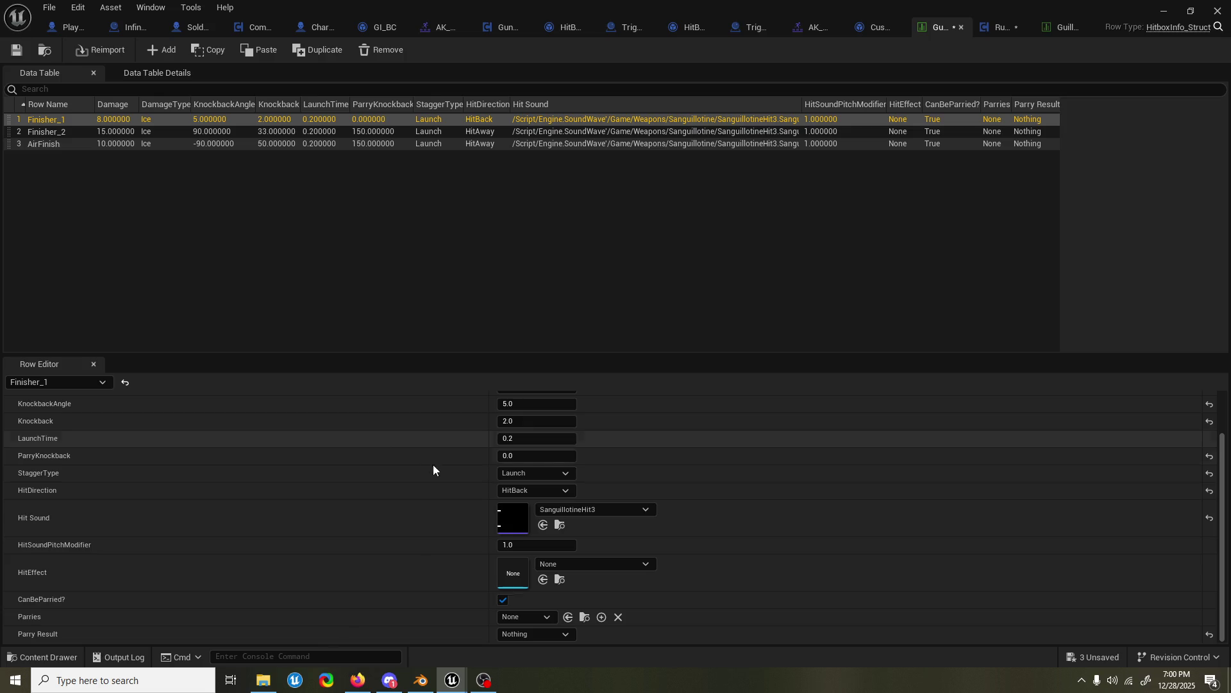
scroll(556, 443, "up", 1)
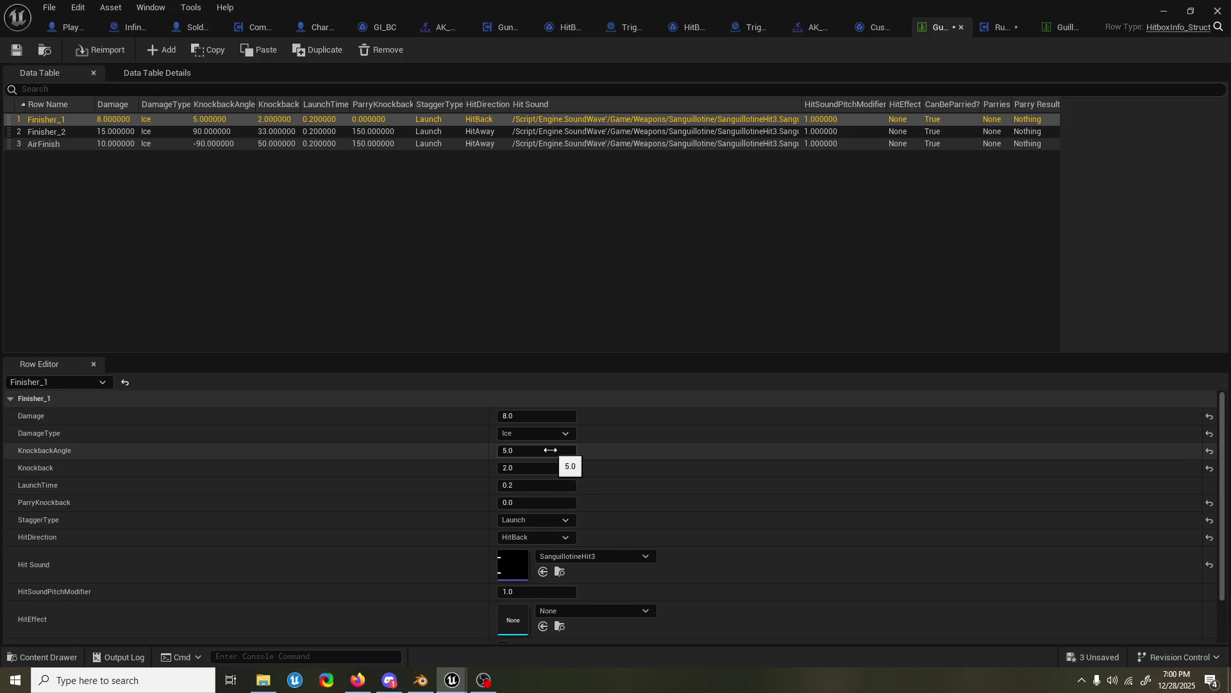
- Give the AirFinish row Knockback 150 and LaunchTime 30
left_click(543, 467)
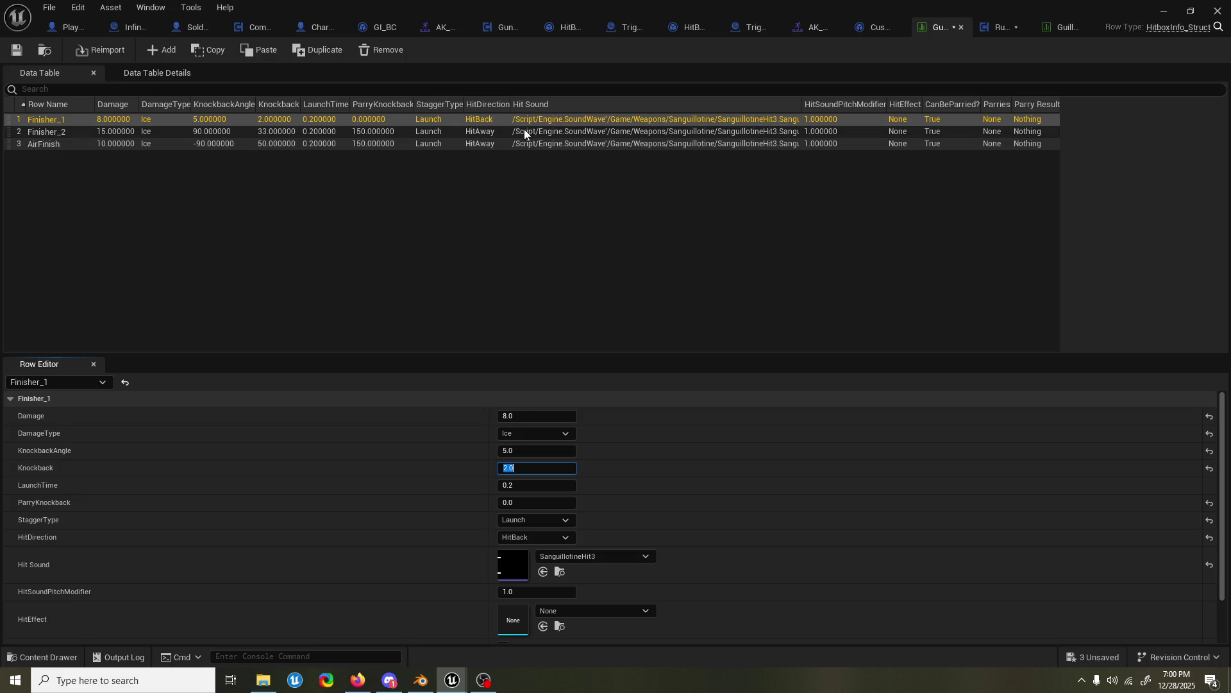
left_click(518, 145)
left_click(524, 468)
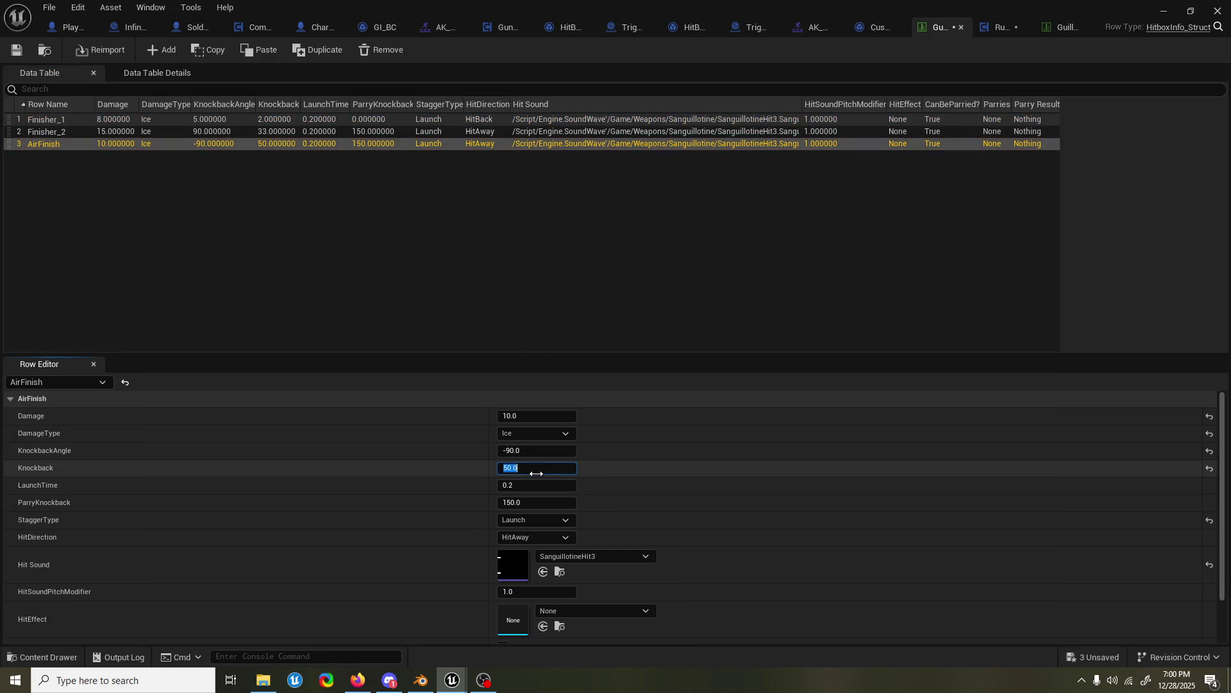
type("150")
key("Return")
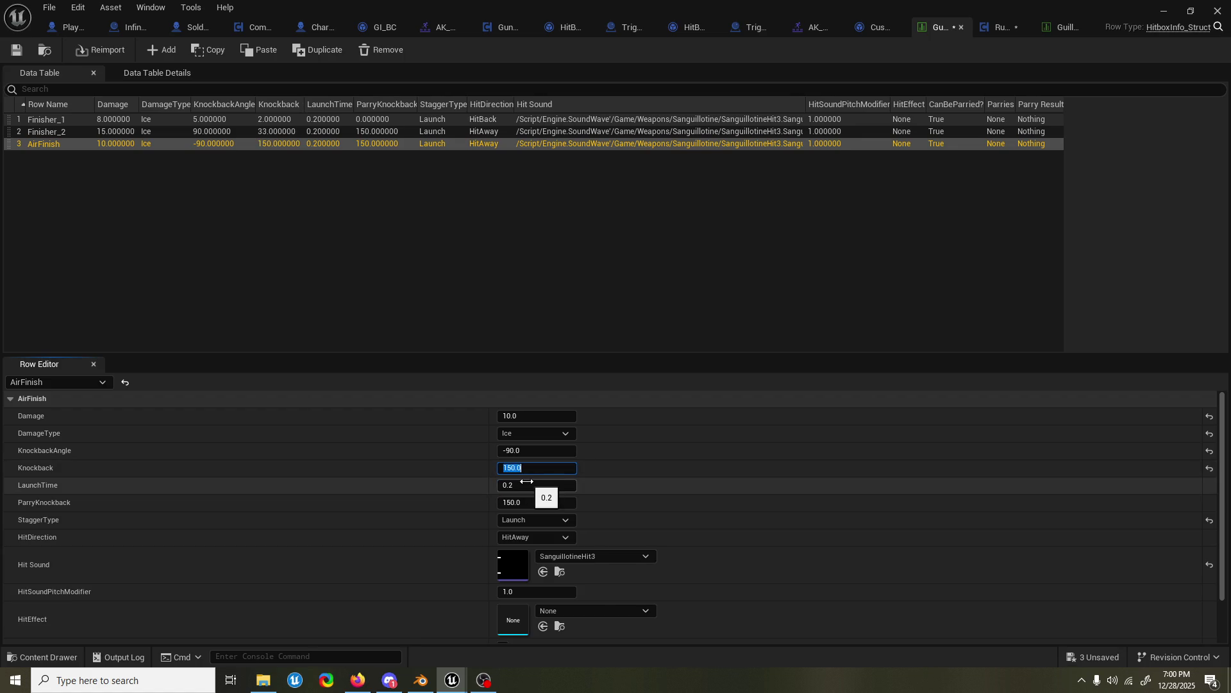
left_click(539, 483)
type("30")
key("Return")
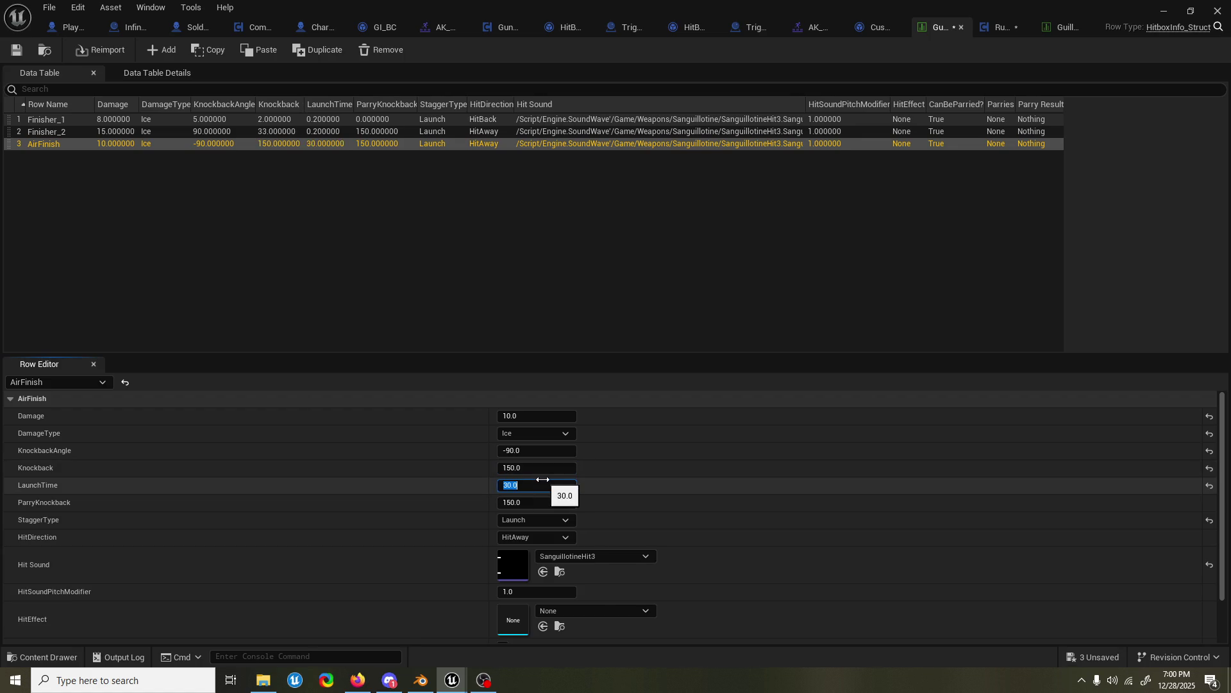
left_click(415, 511)
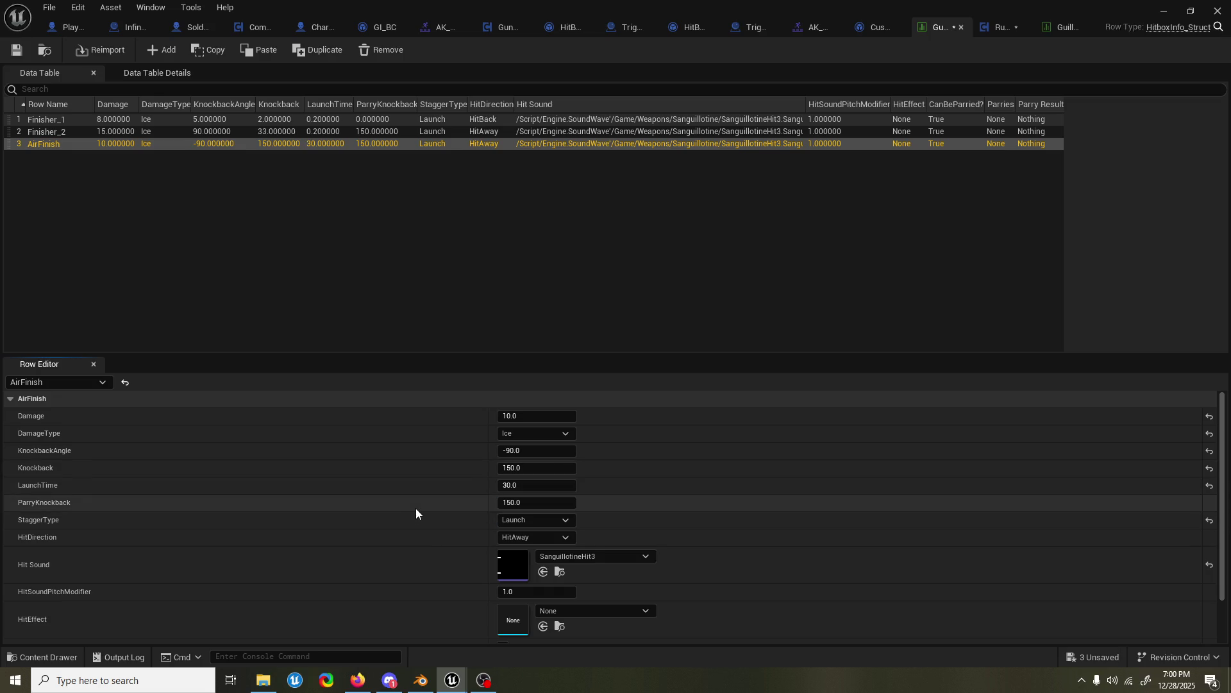
- Set AirFinish's ParryKnockback to 0 and save the Guns_HBDT table
left_click(553, 504)
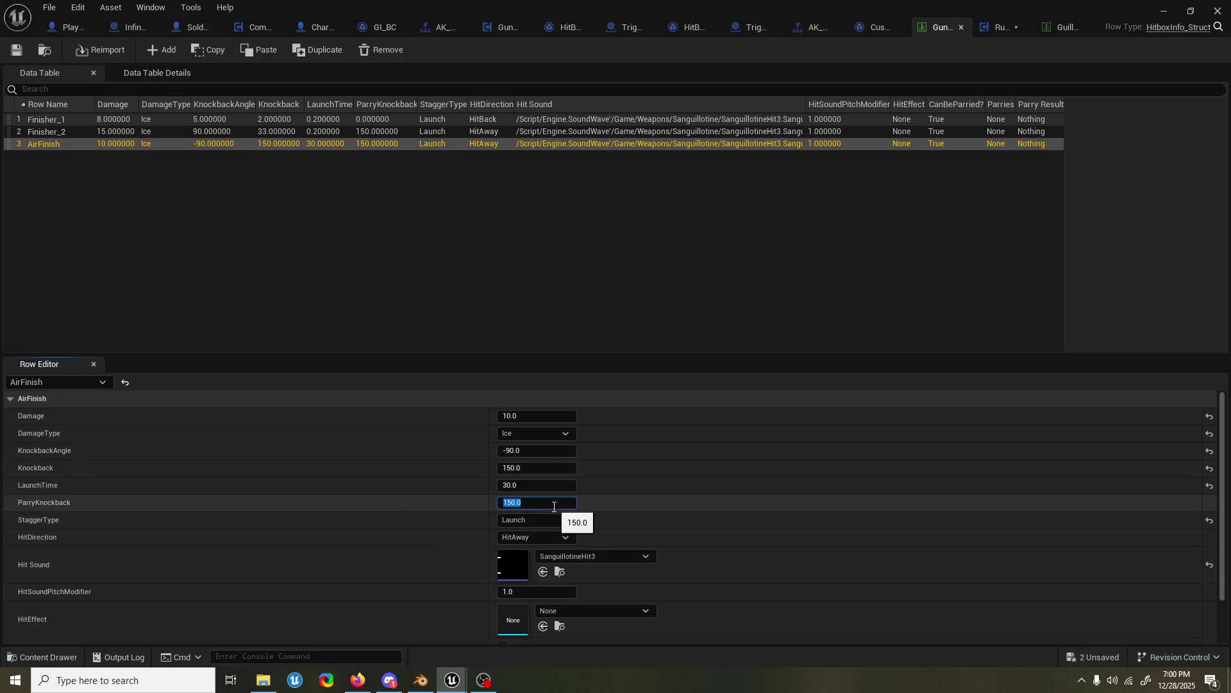
type("0")
key("Return")
left_click(454, 511)
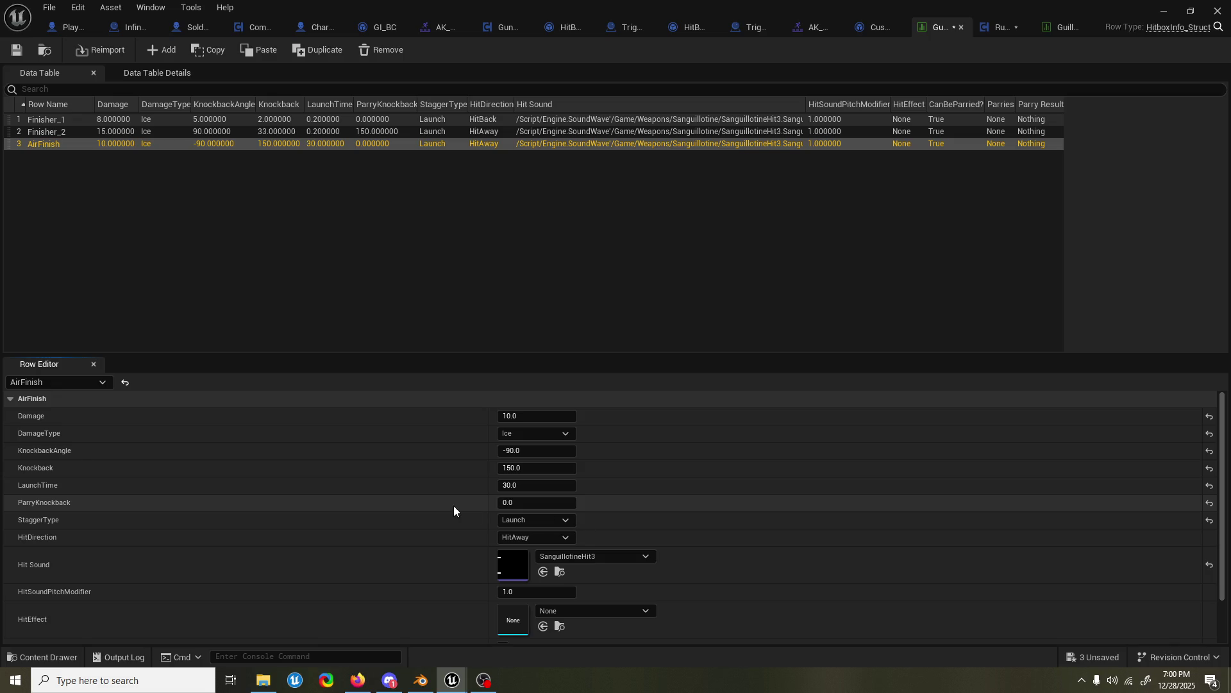
key("ctrl+s")
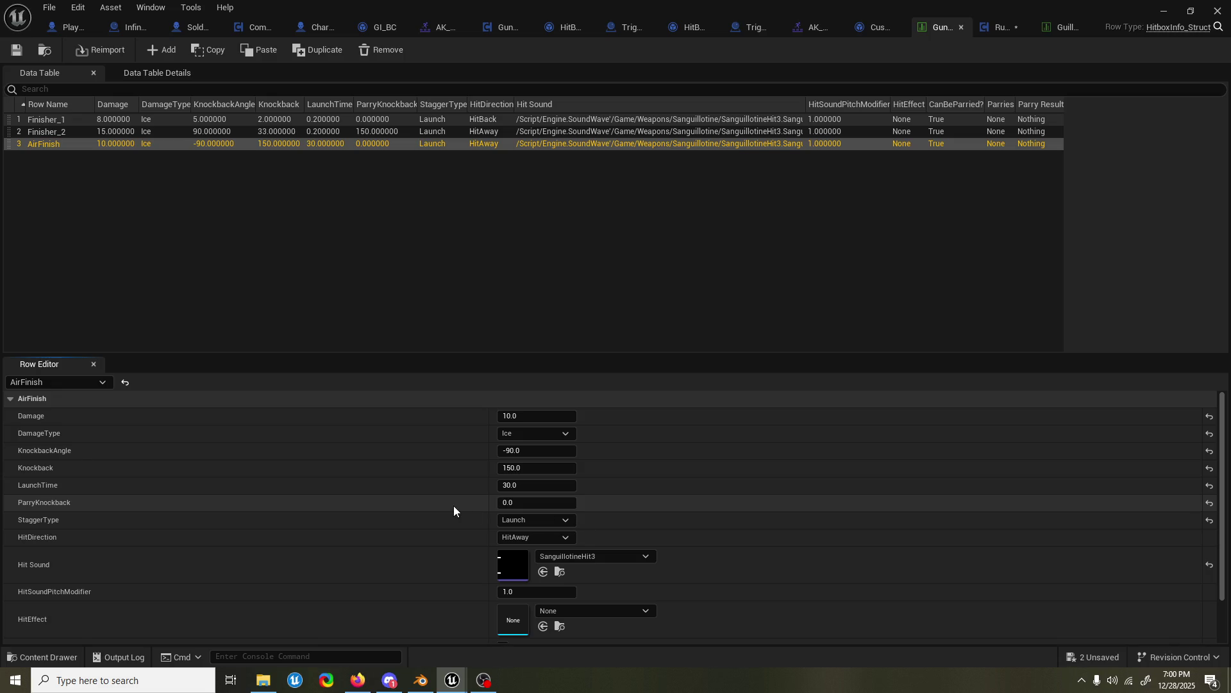